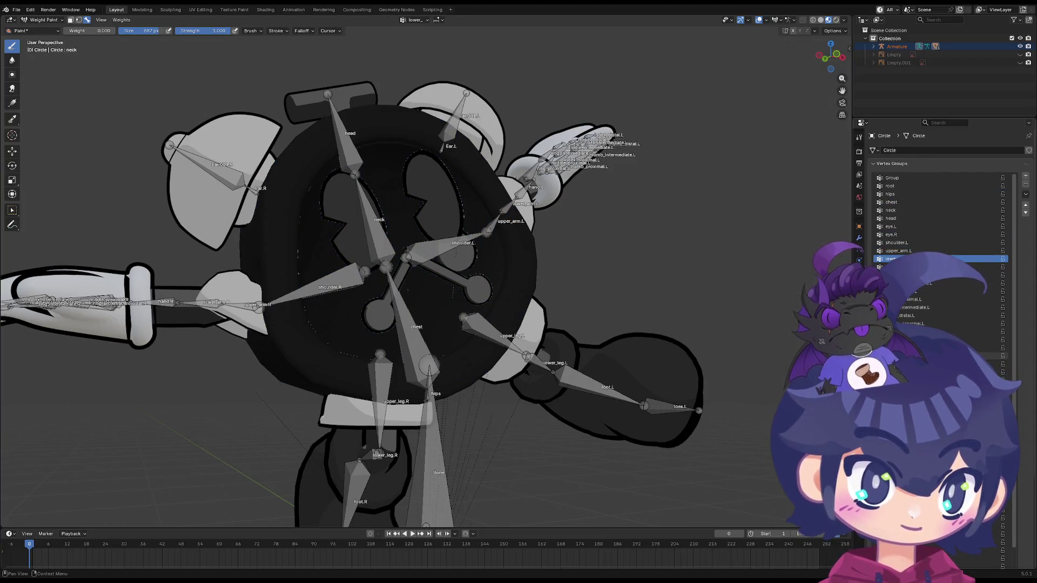
Paint the upper_arm.L weight to zero over the clock body's left shoulder area
ctrl+click(499, 224)
middle_drag(546, 303, 590, 334)
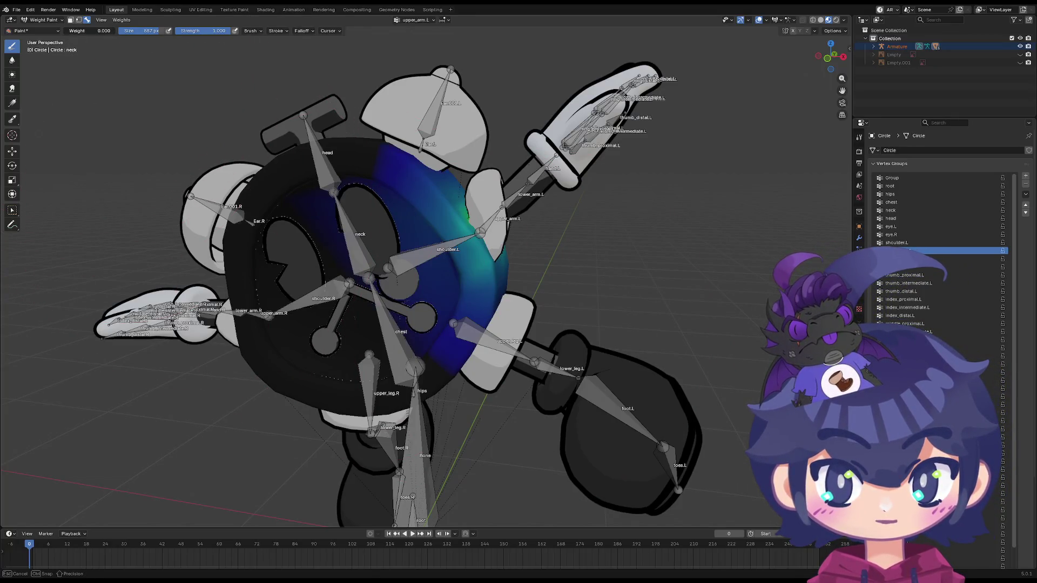
click(431, 218)
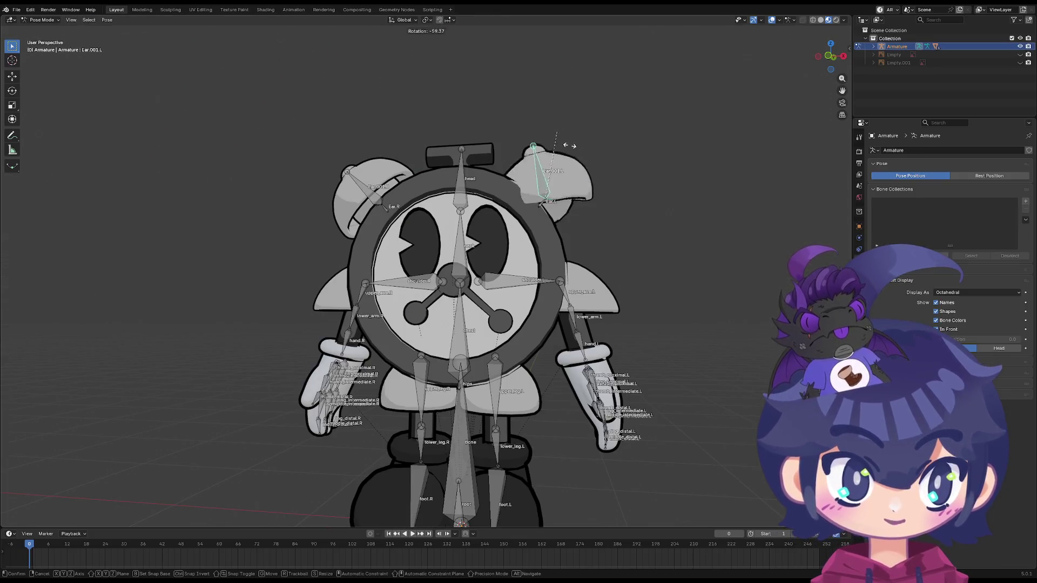
Test-rotate the Ear.001.L and head bones, cancelling each back to rest
mouse_move(587, 201)
middle_down()
mouse_move(546, 189)
mouse_move(523, 156)
mouse_move(581, 178)
mouse_move(357, 174)
middle_up()
key(r)
right_click(603, 168)
click(576, 171)
key(r)
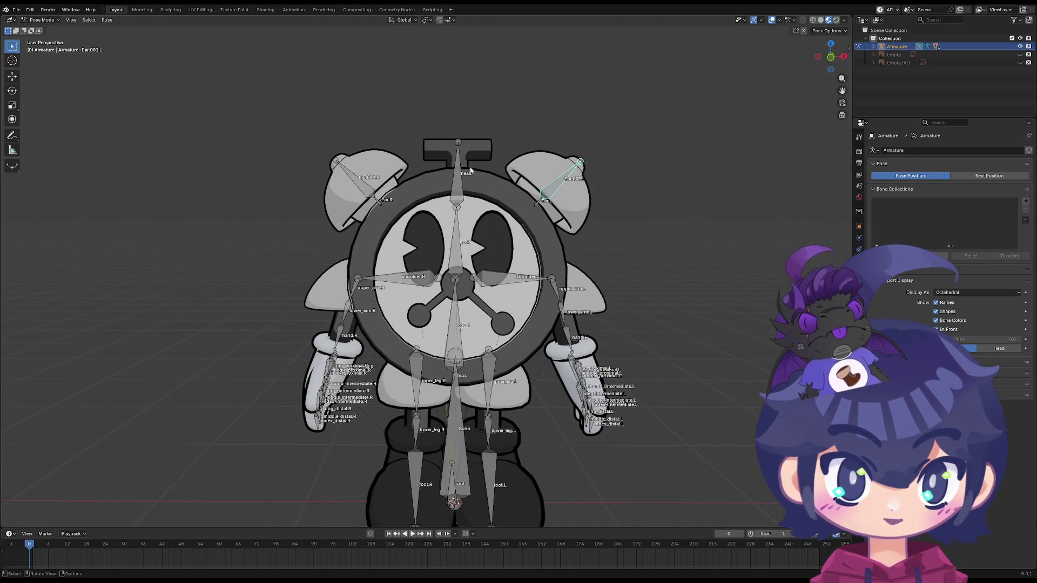
click(474, 172)
key(r)
right_click(491, 189)
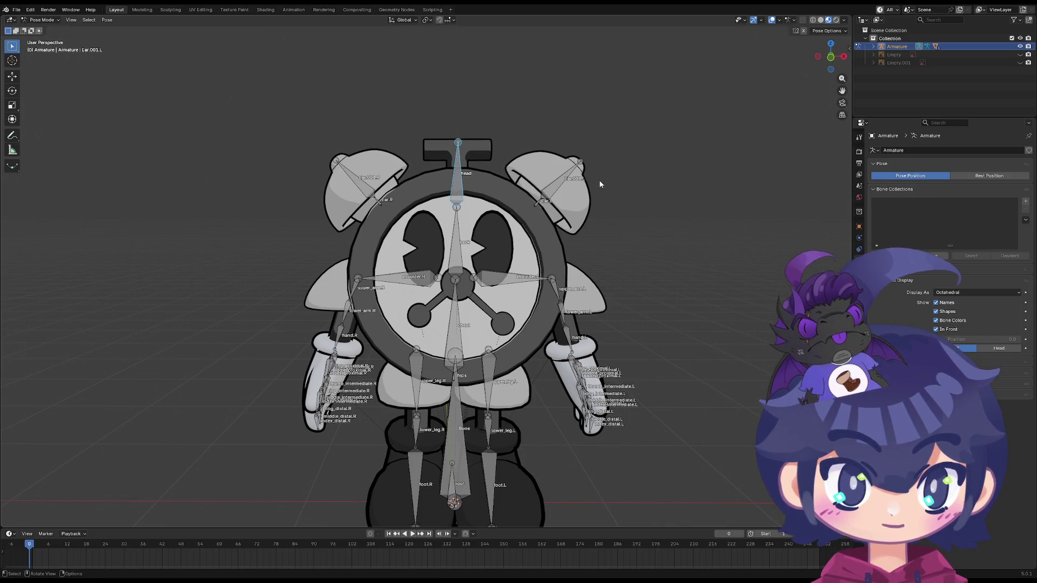
Test-rotate the head and chest bones from above, cancel, then select the hips bone
mouse_move(469, 257)
middle_down()
mouse_move(533, 195)
mouse_move(509, 262)
mouse_move(489, 249)
mouse_move(490, 91)
mouse_move(478, 254)
middle_up()
click(492, 94)
key(r)
right_click(493, 94)
click(478, 253)
key(r)
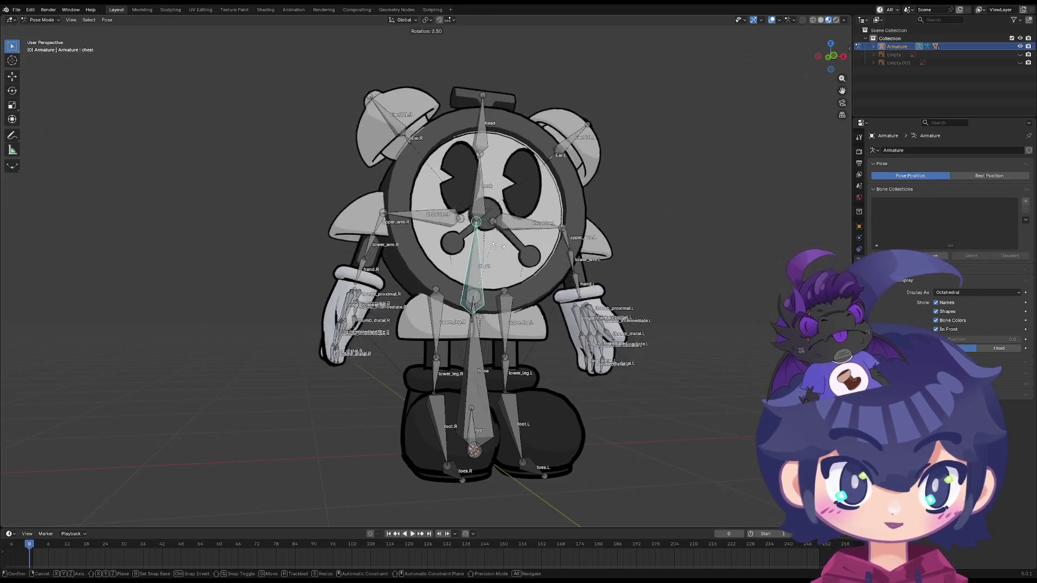
right_click(476, 289)
click(473, 319)
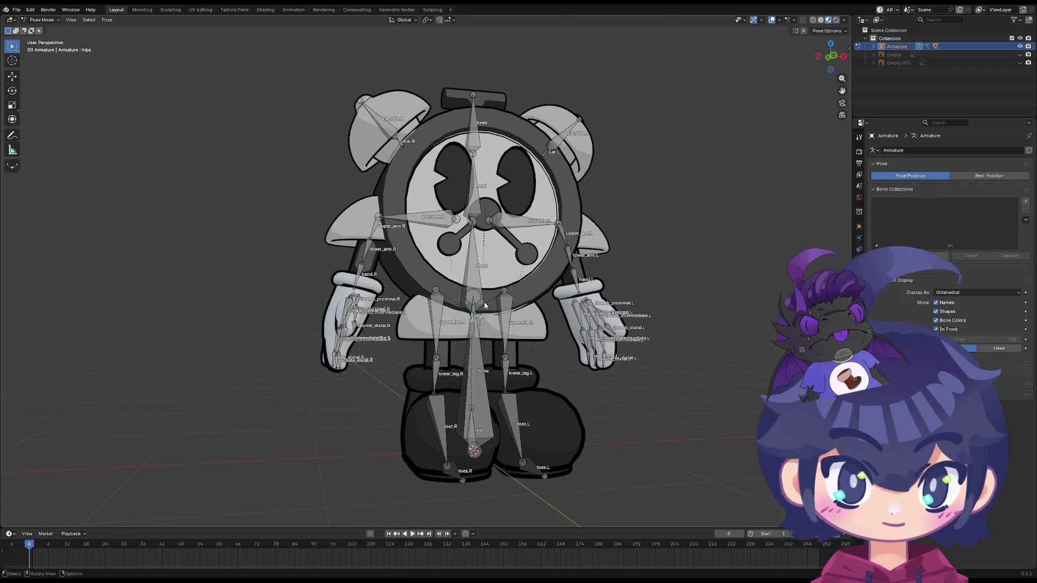
scroll(466, 311, up, 5)
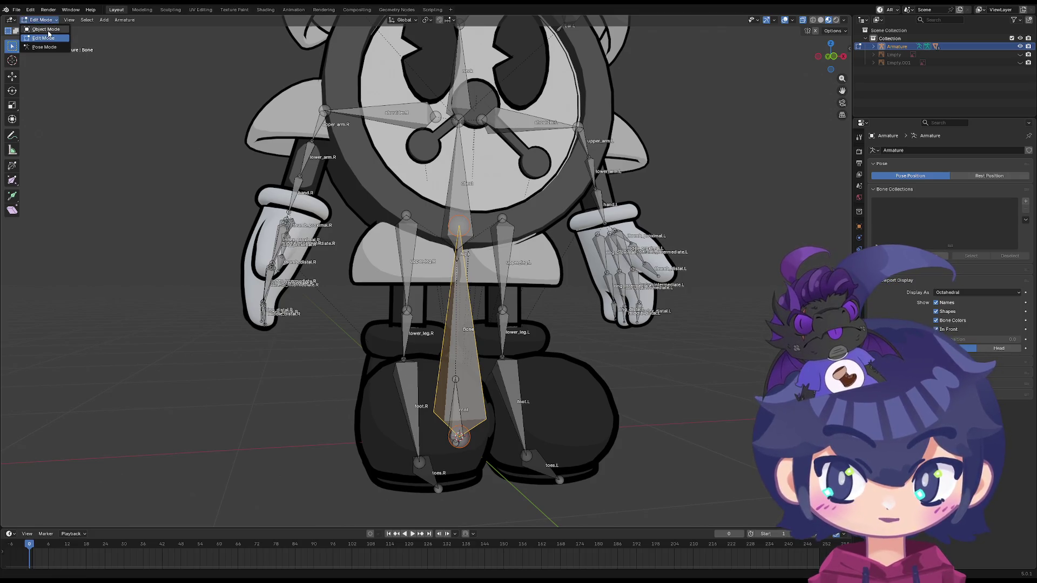
Move the stray new bone aside, delete it, then select the root bone
shift+middle_drag(451, 304, 402, 279)
key(g)
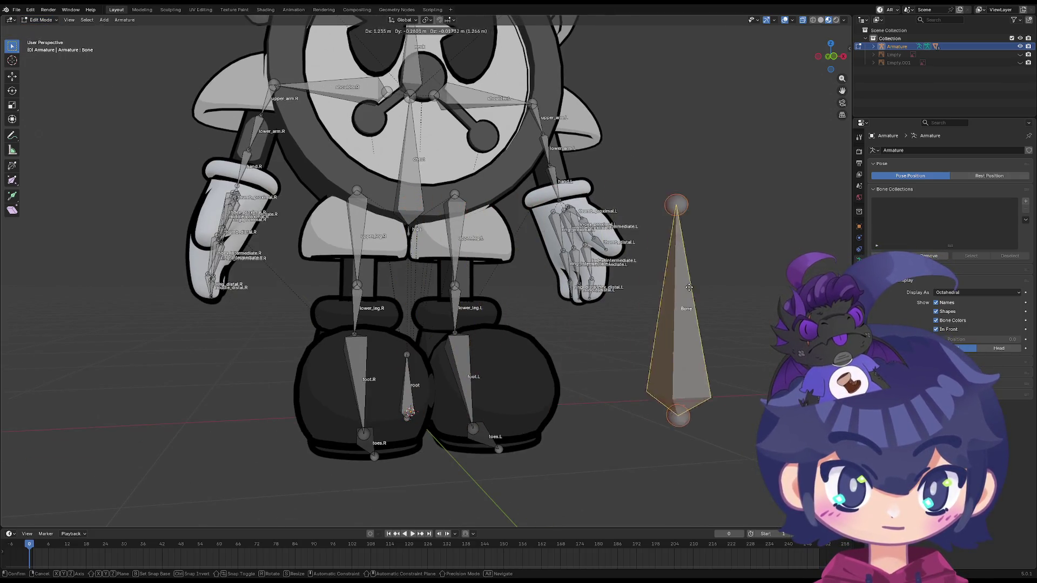
click(723, 303)
key(x)
click(727, 283)
scroll(395, 235, up, 2)
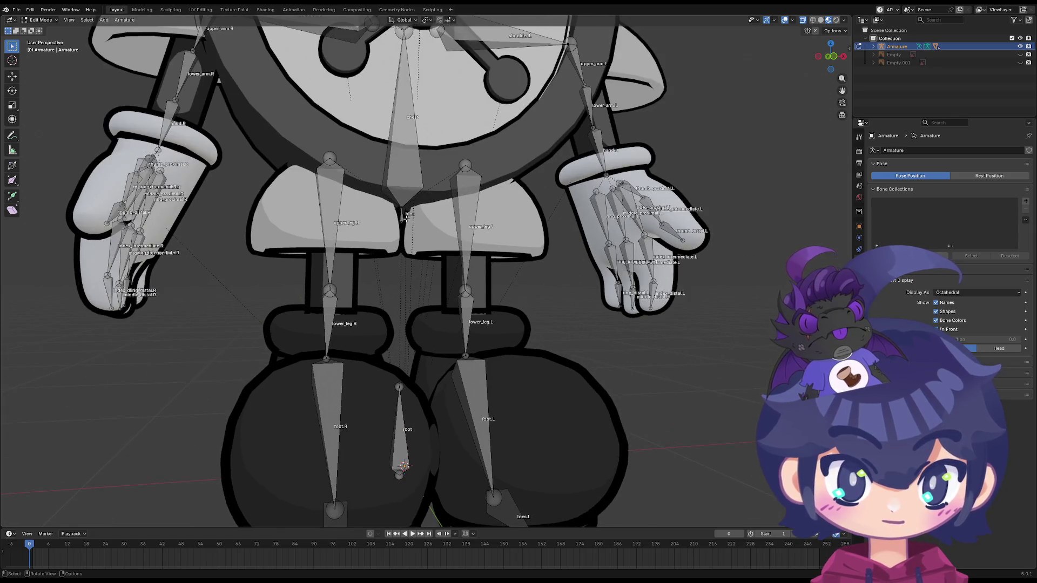
scroll(405, 220, down, 2)
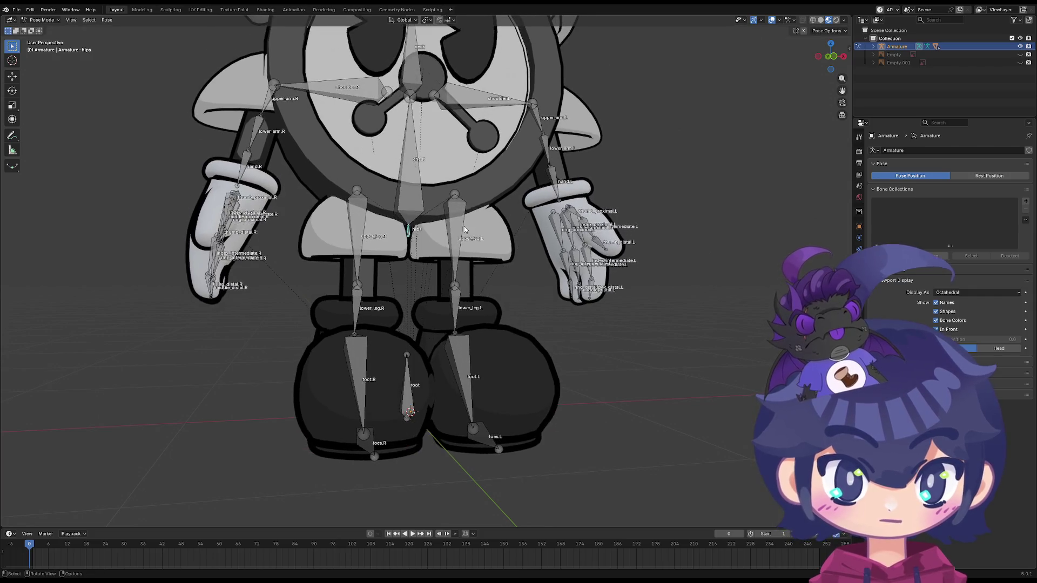
click(404, 367)
Test-move the rig by its root and test the upper_leg.R bone, leaving both at rest
key(g)
right_click(627, 144)
scroll(479, 273, down, 5)
mouse_move(478, 273)
middle_down()
mouse_move(517, 274)
mouse_move(446, 271)
mouse_move(452, 263)
middle_up()
click(387, 254)
right_click(388, 253)
click(431, 242)
scroll(466, 244, up, 3)
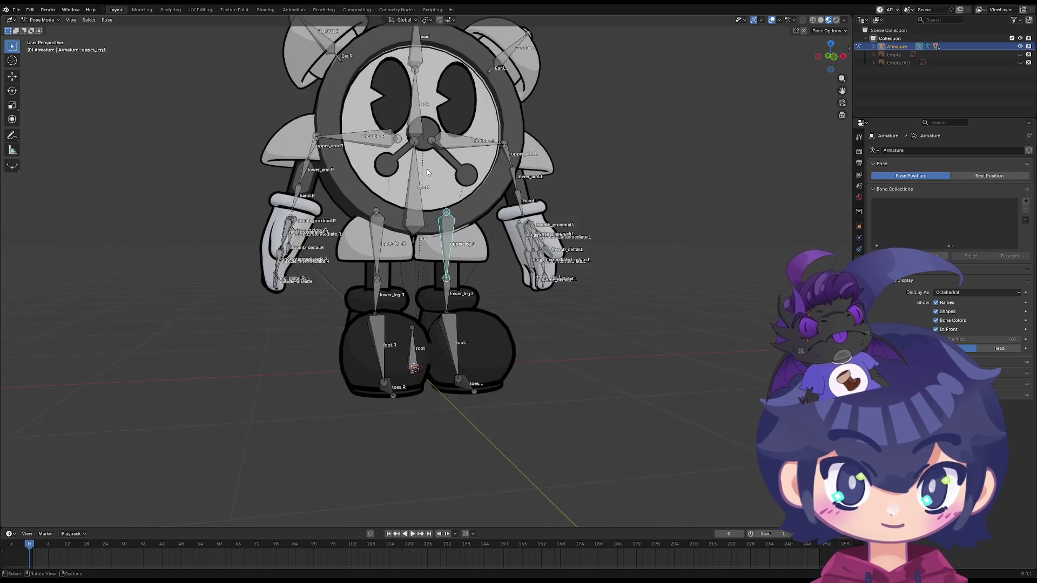
Test-rotate the neck, chest, shoulder.L and shoulder.R bones, cancelling each
click(424, 157)
key(r)
right_click(438, 155)
click(423, 237)
key(r)
right_click(484, 199)
click(485, 198)
key(r)
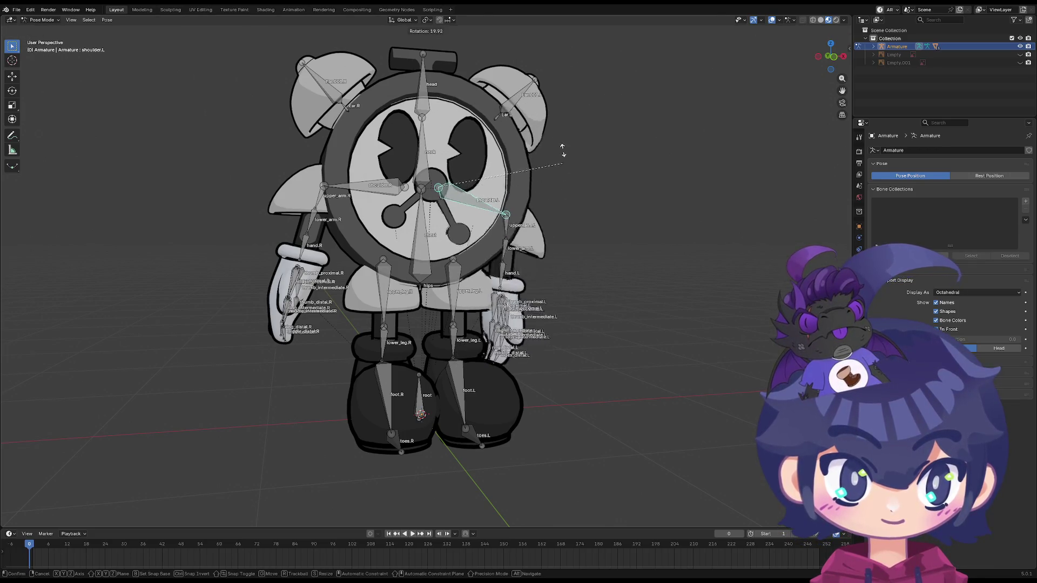
right_click(359, 187)
click(359, 187)
key(r)
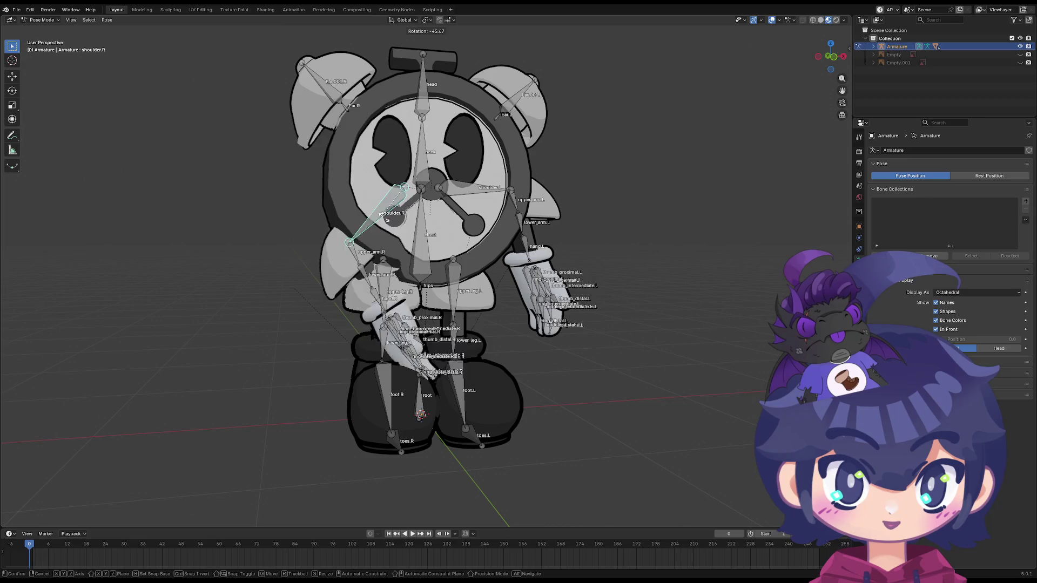
right_click(481, 201)
Retest both shoulder rotations, cancelling, with the view centred on the shoulders
click(481, 201)
key(r)
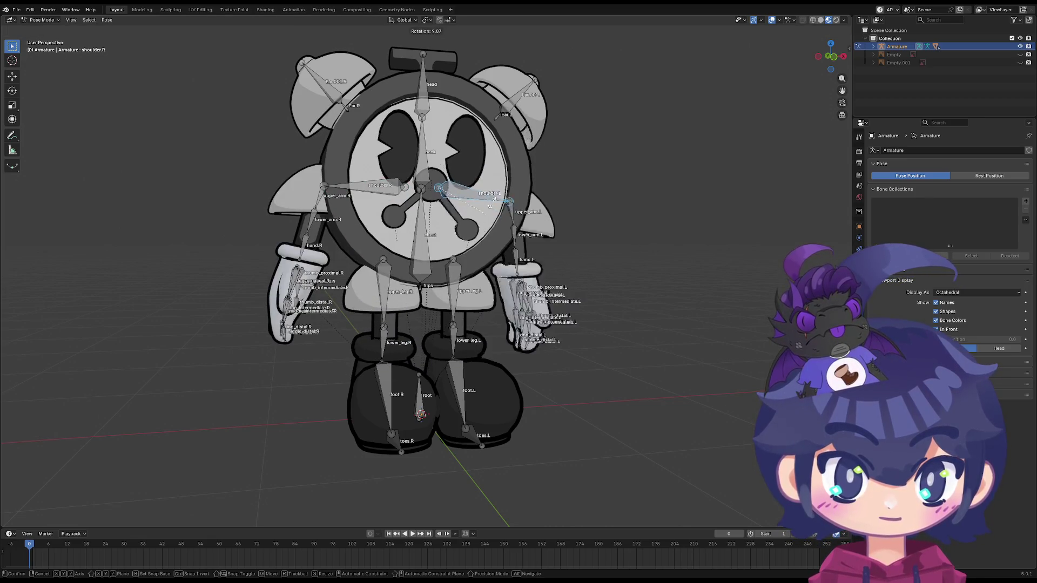
right_click(484, 201)
key(r)
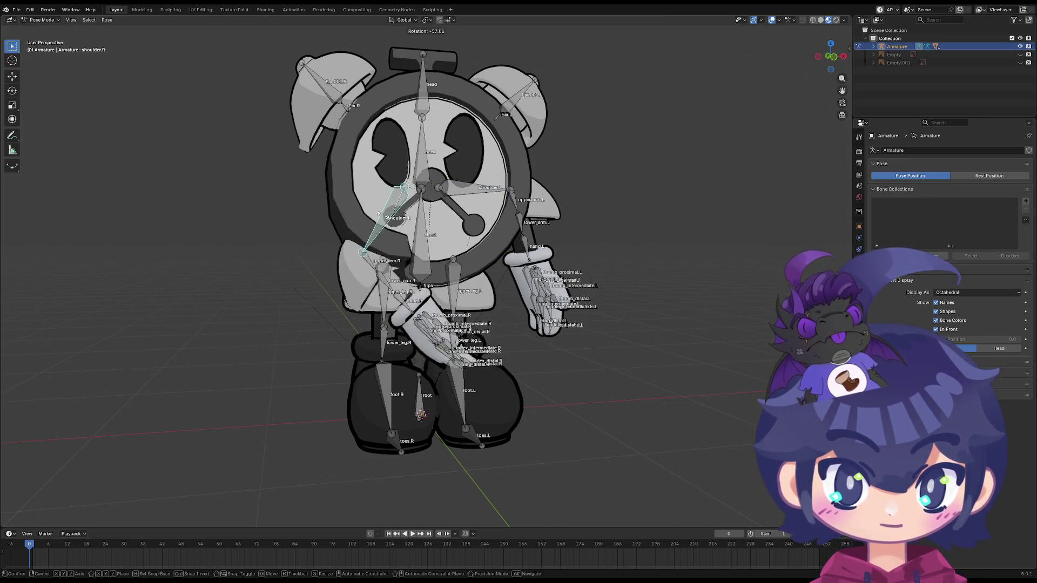
right_click(386, 189)
scroll(387, 189, up, 4)
scroll(386, 189, up, 2)
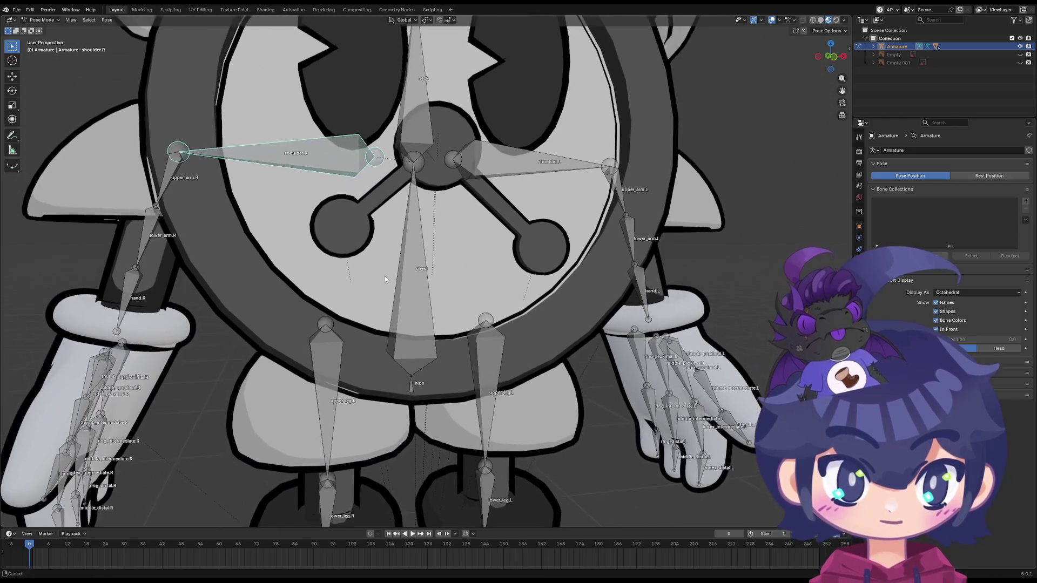
mouse_move(313, 160)
shift+middle_down()
mouse_move(310, 189)
mouse_move(308, 145)
mouse_move(308, 189)
shift+middle_up()
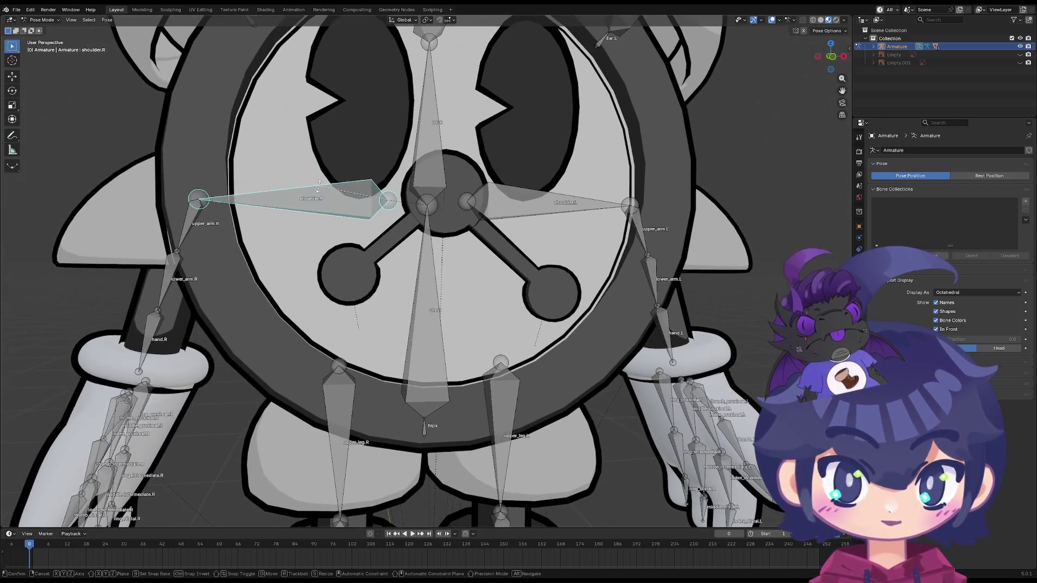
key(r)
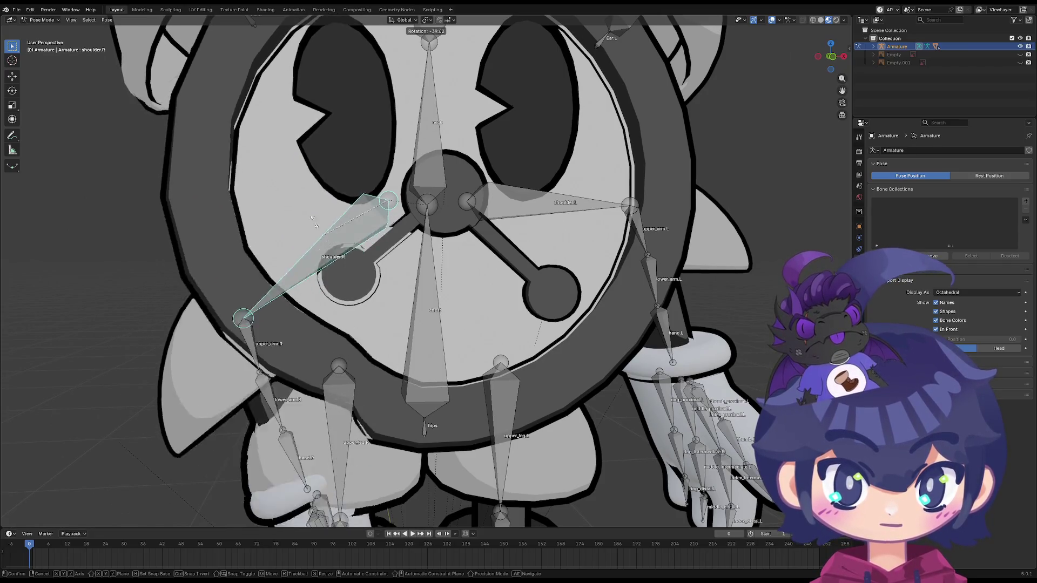
right_click(367, 191)
Tilt shoulder.L slightly up, level shoulder.R with the body, and return to Object Mode
click(543, 207)
key(r)
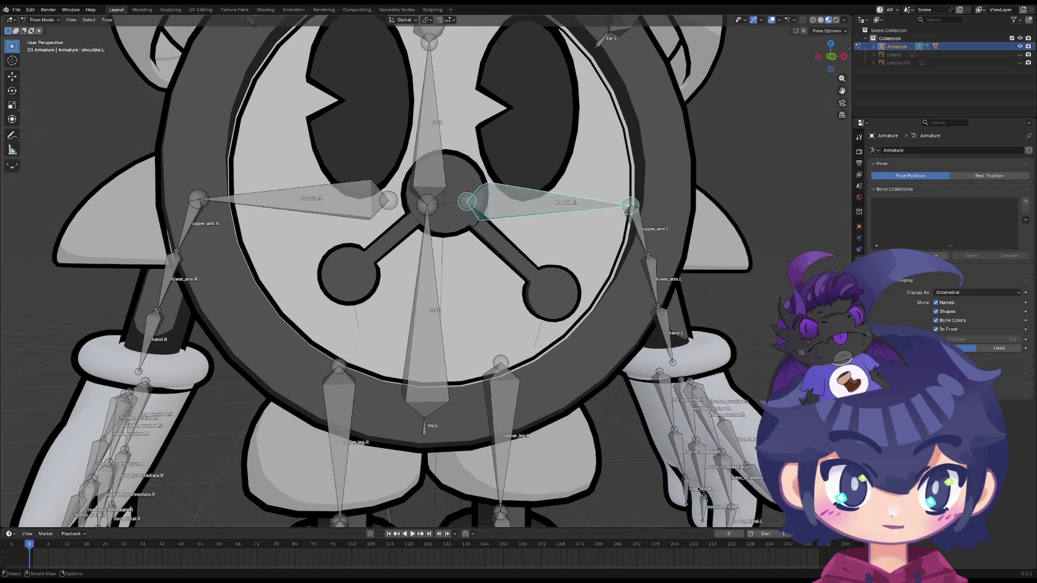
click(563, 198)
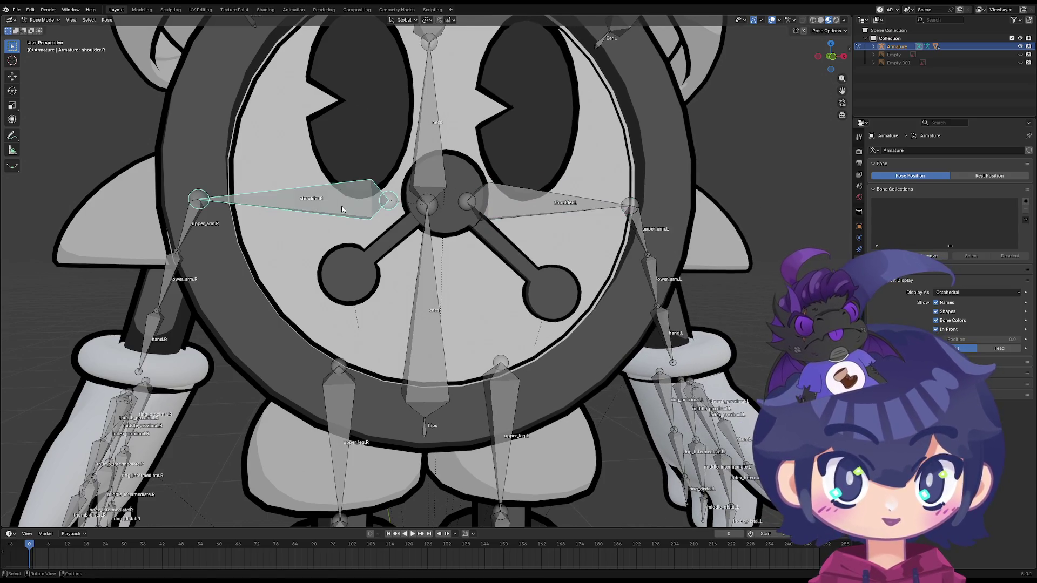
click(545, 204)
key(r)
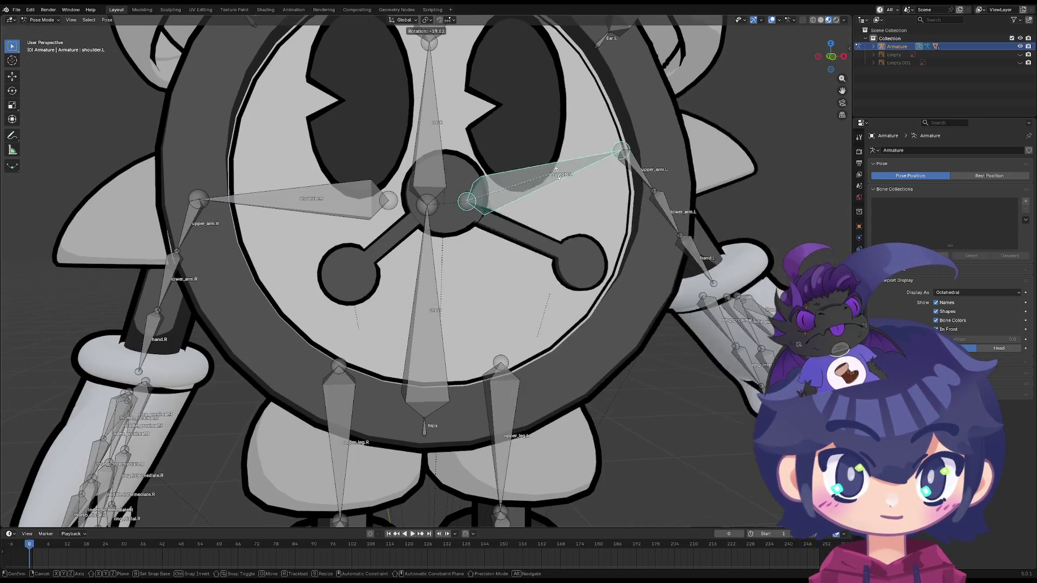
click(561, 194)
click(324, 202)
key(r)
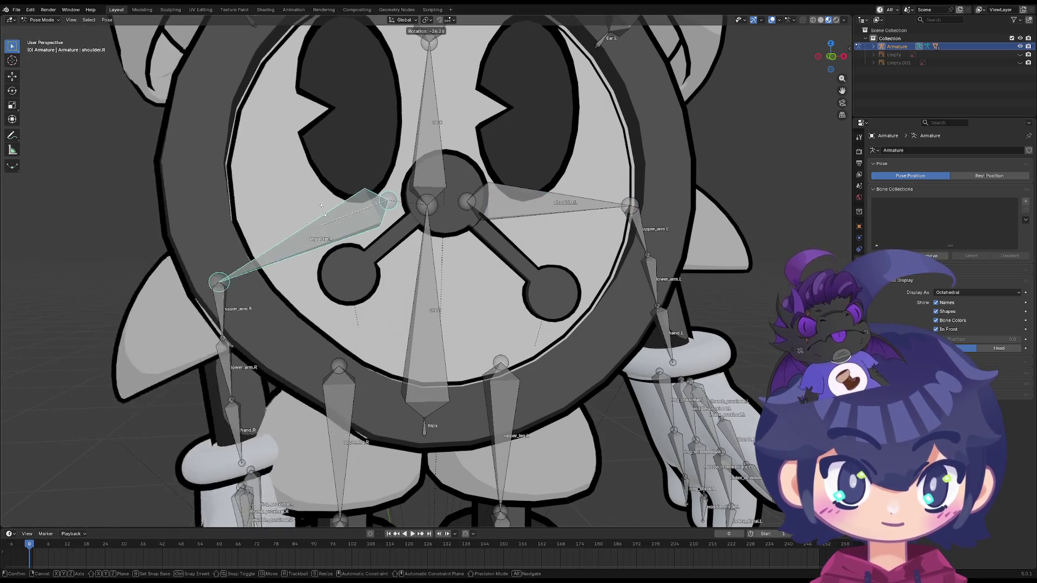
click(345, 219)
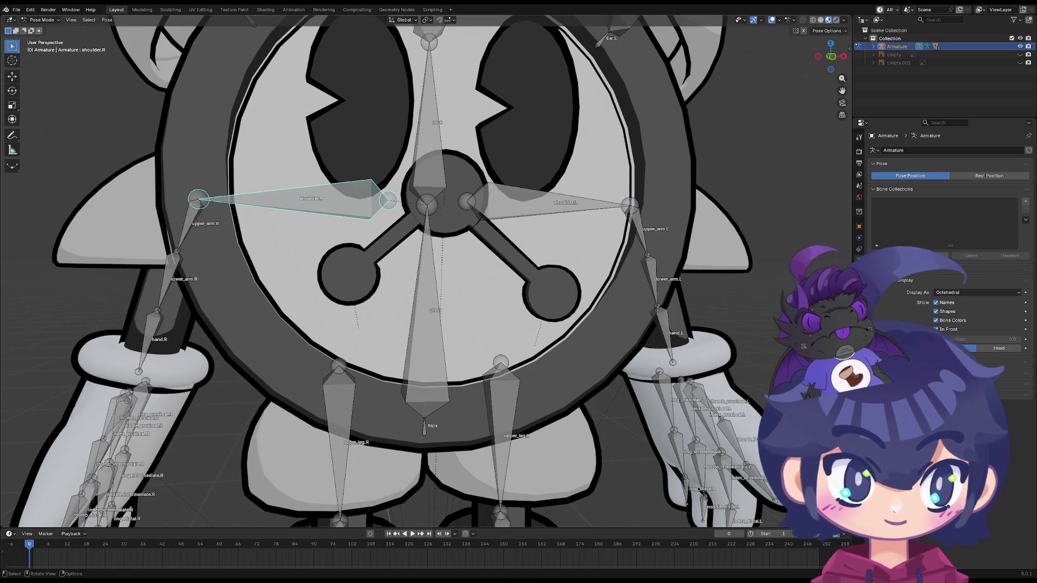
click(47, 30)
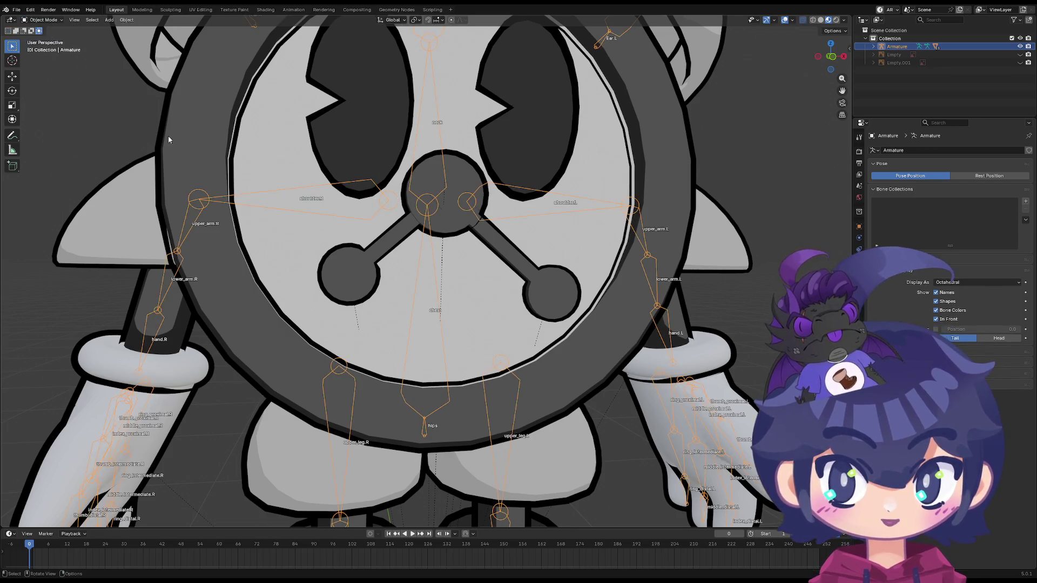
Select the clock face mesh, then the armature, then the left circle on the face
click(362, 270)
click(335, 199)
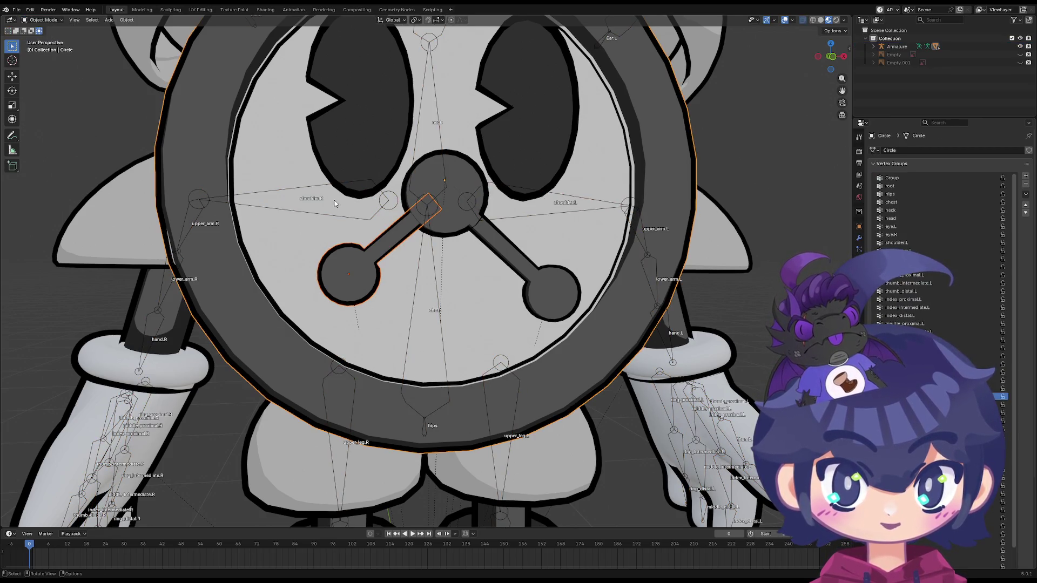
click(293, 194)
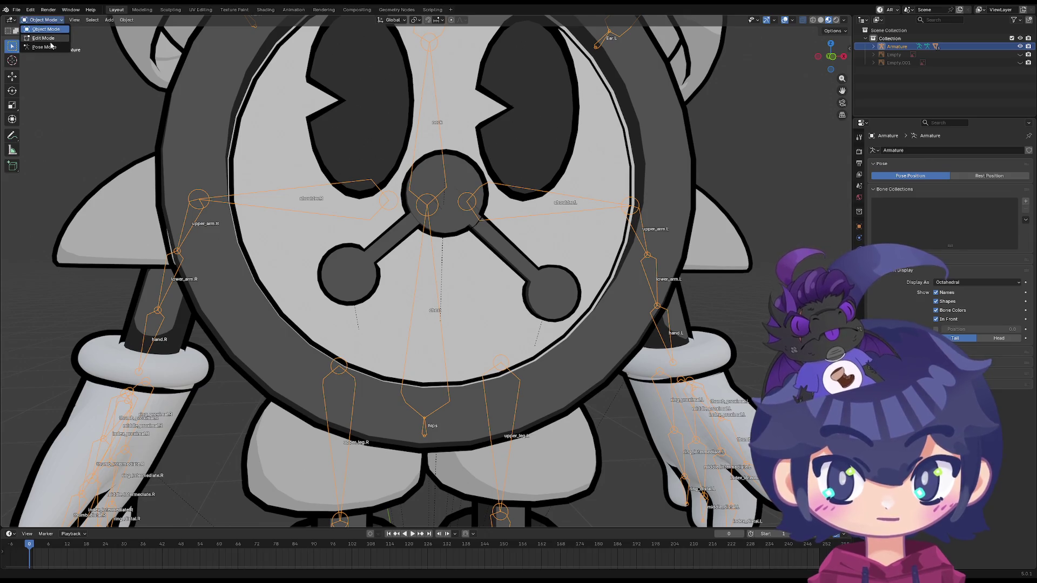
click(353, 262)
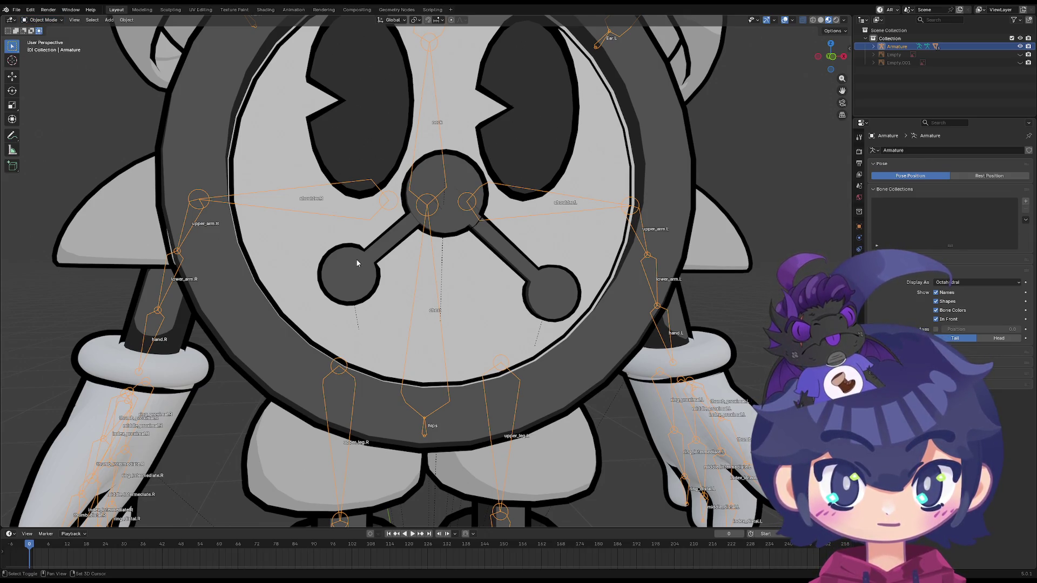
click(353, 261)
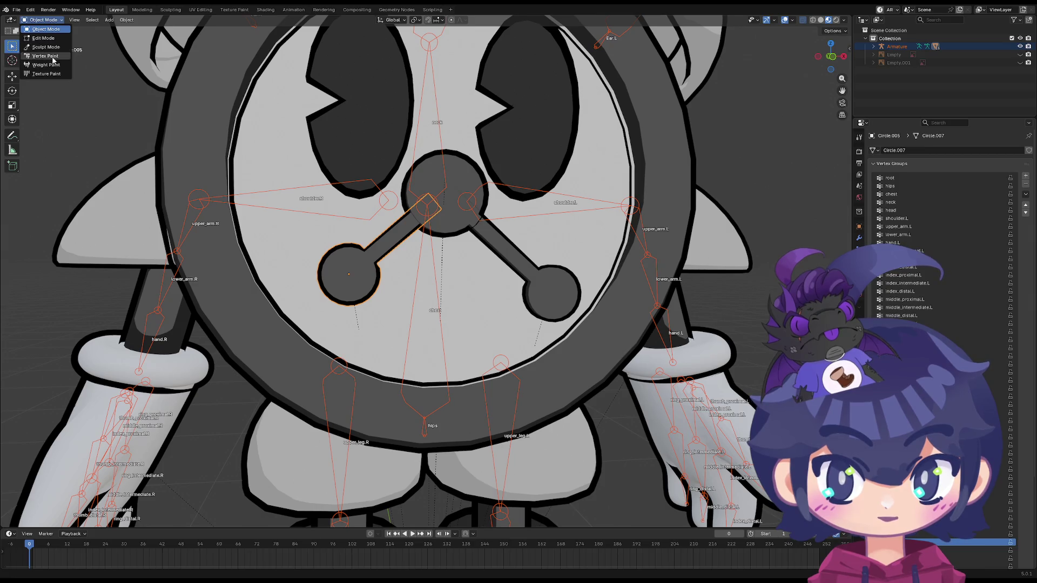
Switch the circle from Vertex Paint to Weight Paint, then put the armature into Pose Mode
click(46, 57)
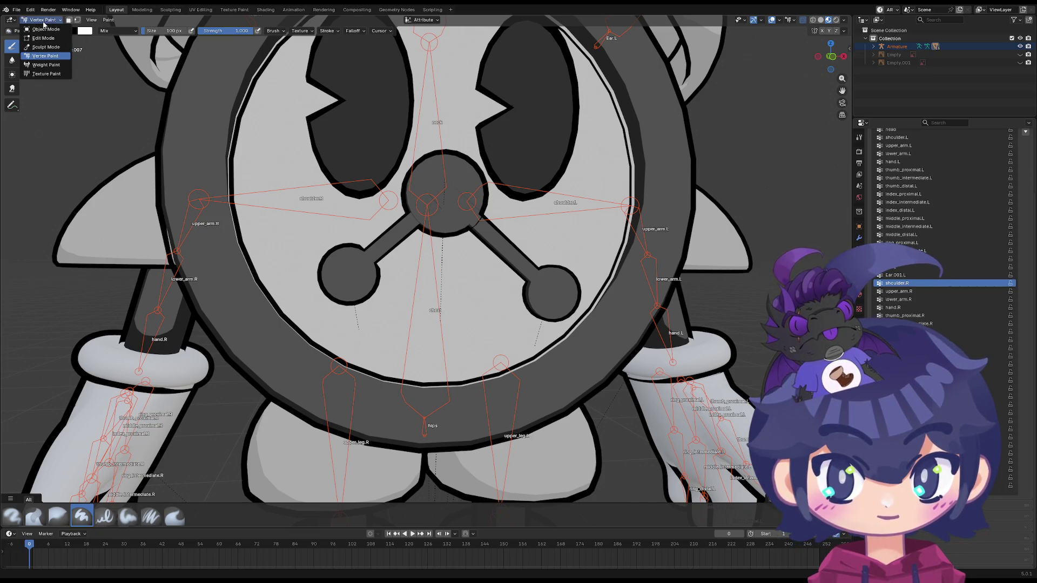
click(48, 64)
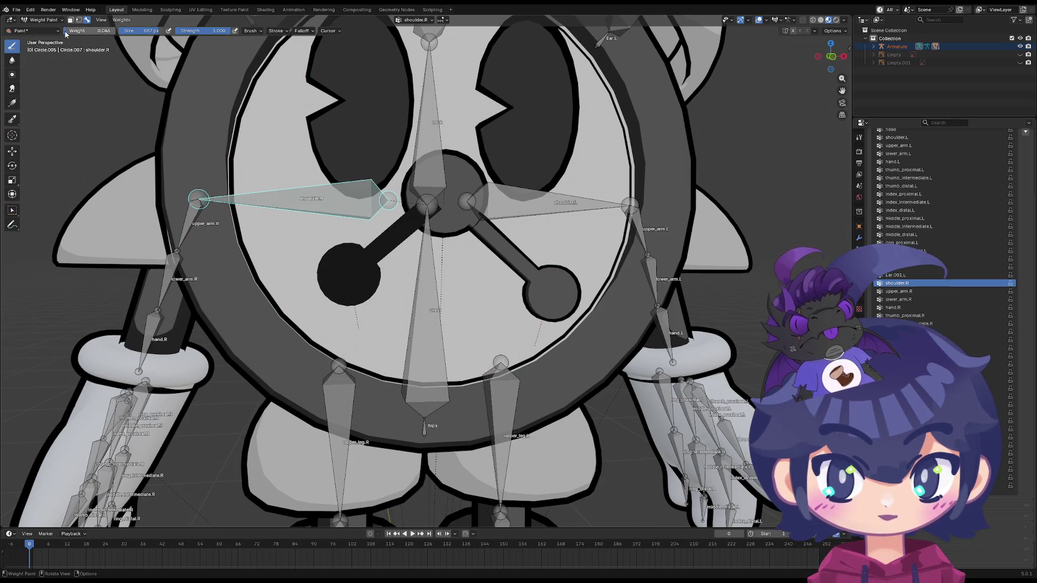
middle_drag(380, 248, 49, 20)
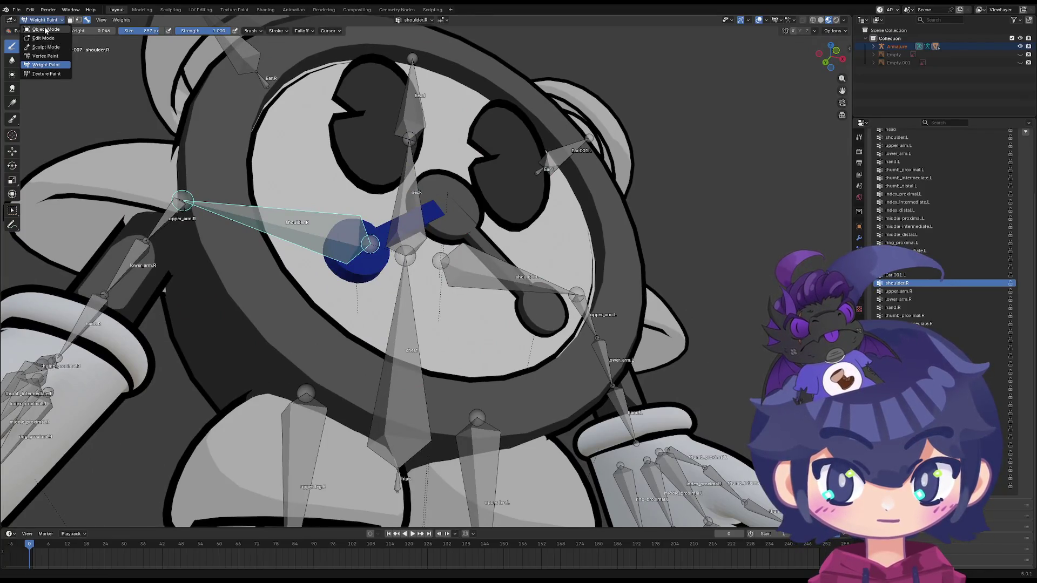
click(45, 29)
click(170, 198)
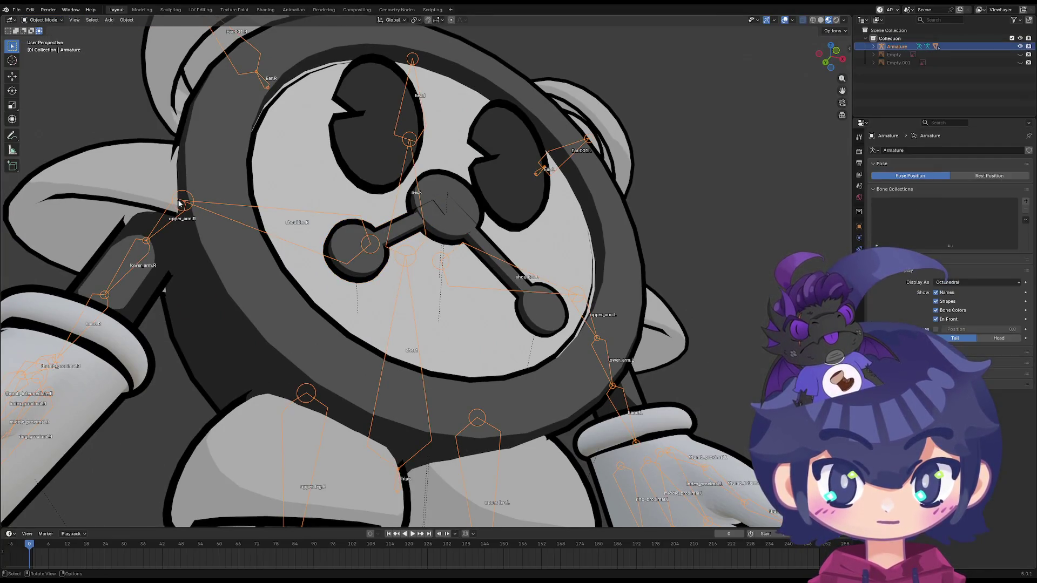
click(44, 47)
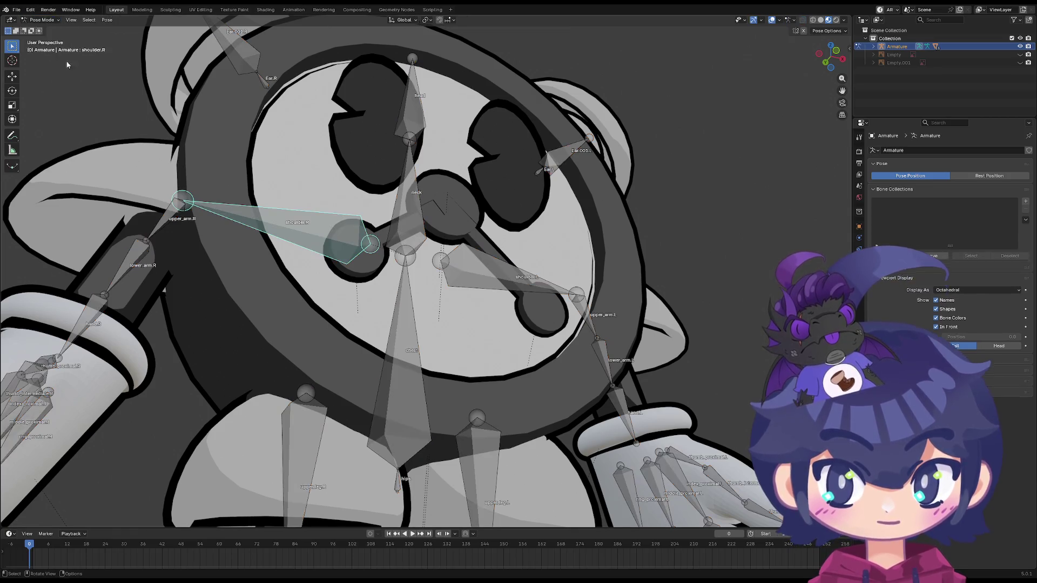
key(r)
alt+middle_drag(324, 243, 334, 292)
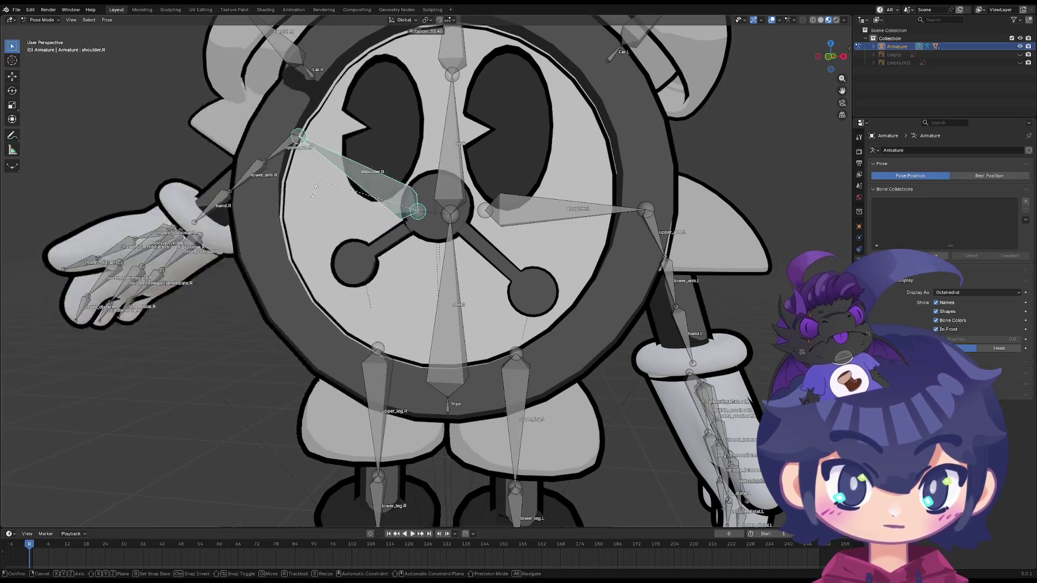
alt+middle_drag(319, 216, 477, 238)
key(z)
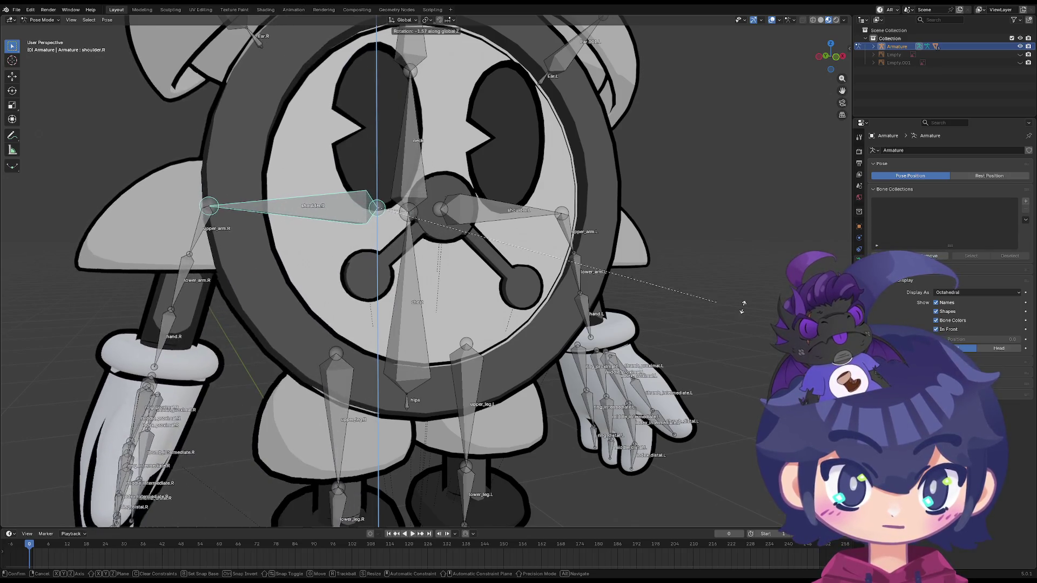
click(494, 224)
middle_drag(531, 232, 507, 231)
key(r)
right_click(469, 212)
key(r)
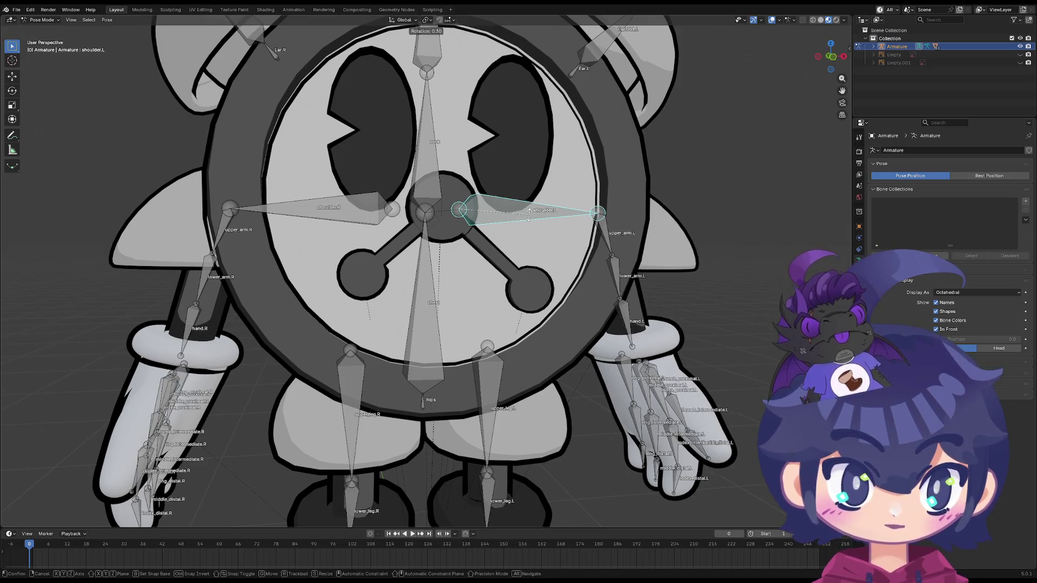
key(z)
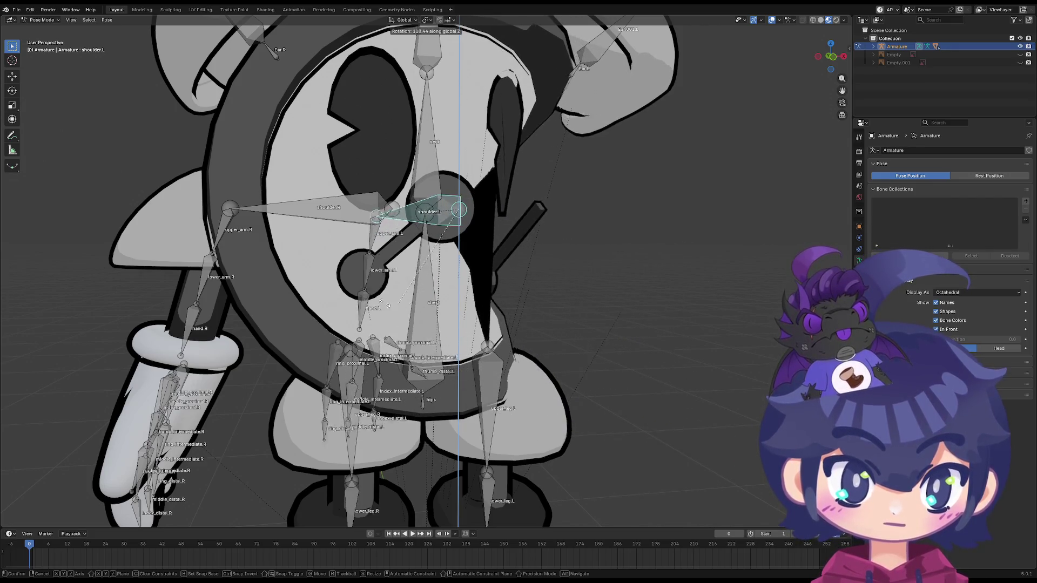
key(Escape)
click(340, 221)
key(r)
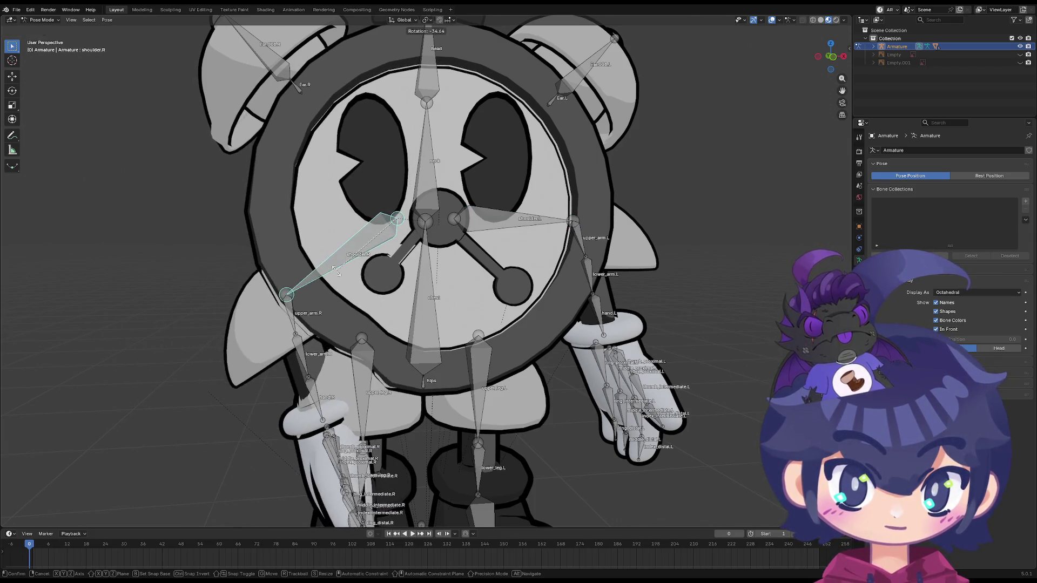
key(Escape)
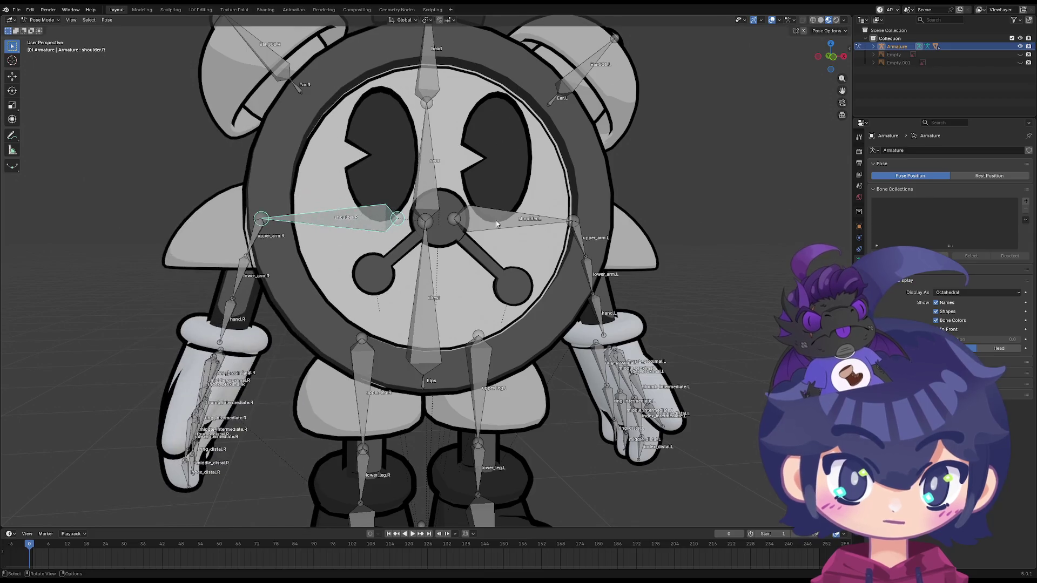
click(507, 219)
key(r)
key(Escape)
click(368, 220)
key(r)
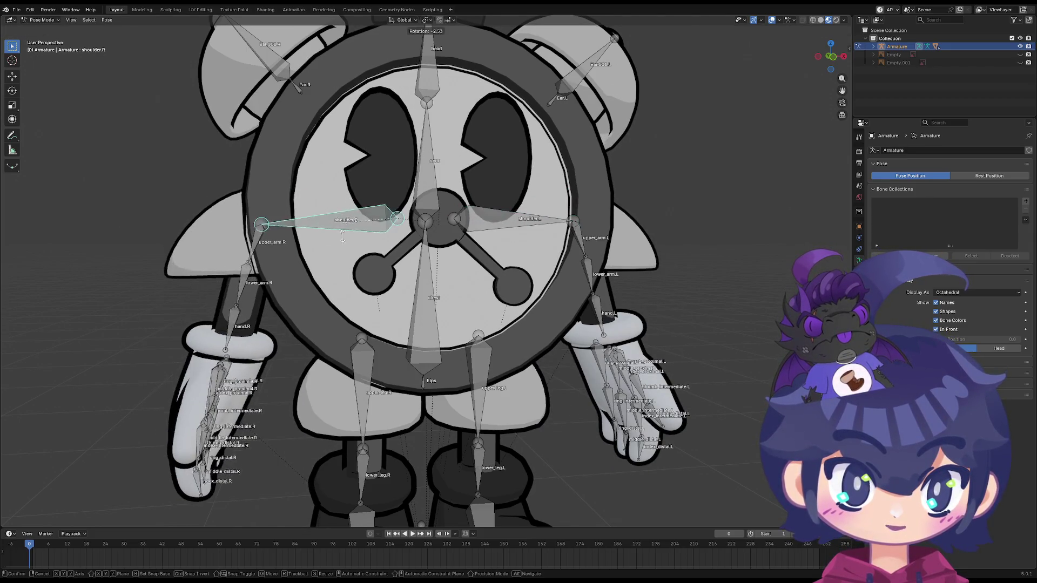
key(Escape)
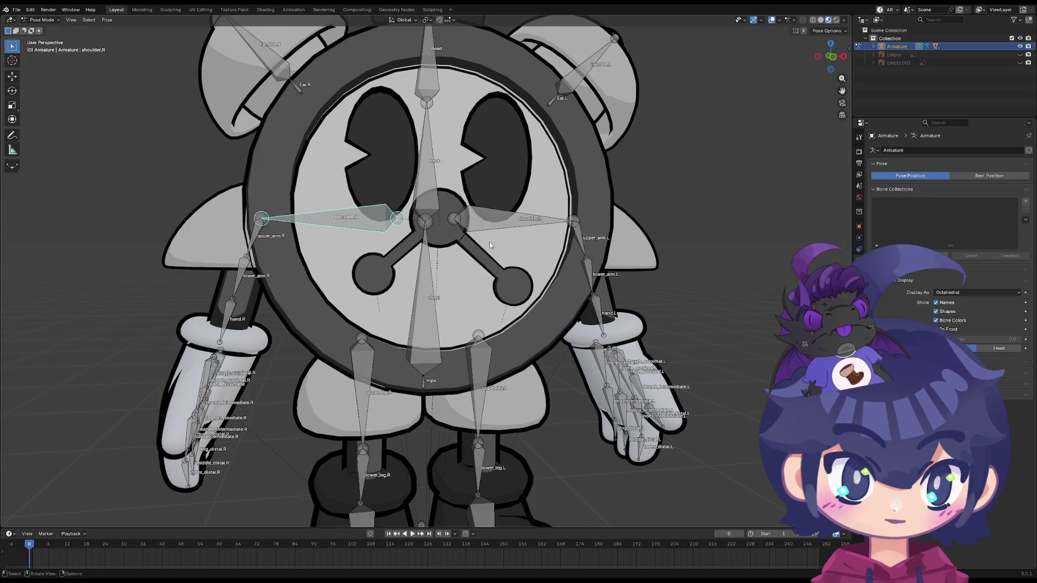
key(r)
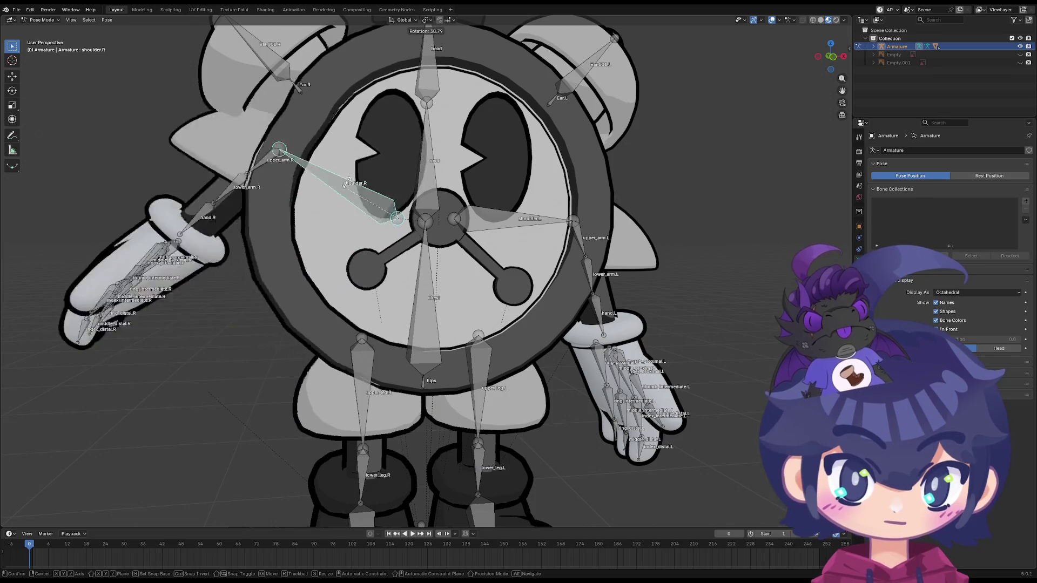
alt+middle_drag(352, 198, 481, 232)
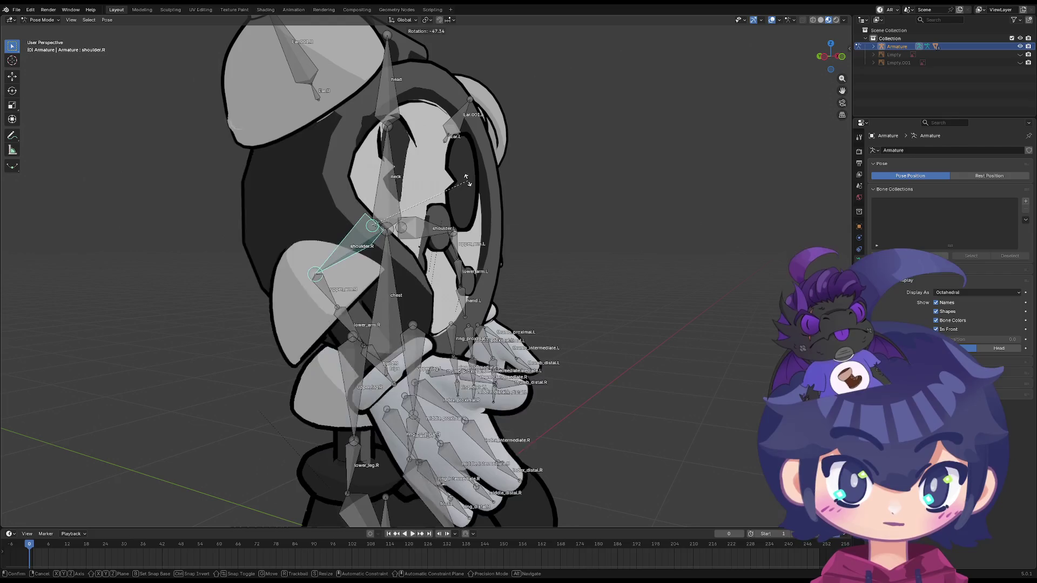
click(460, 263)
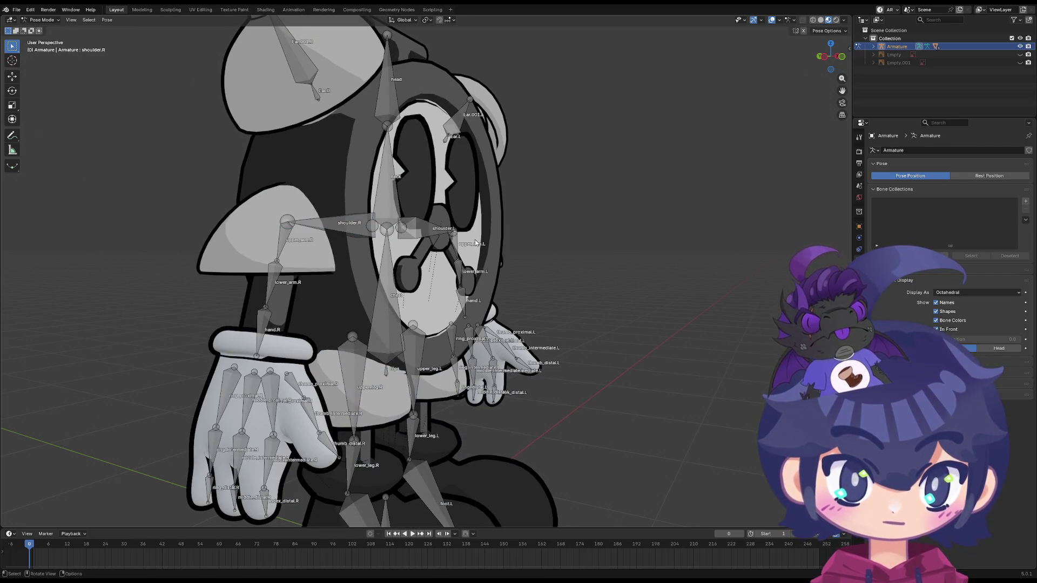
middle_drag(455, 244, 462, 234)
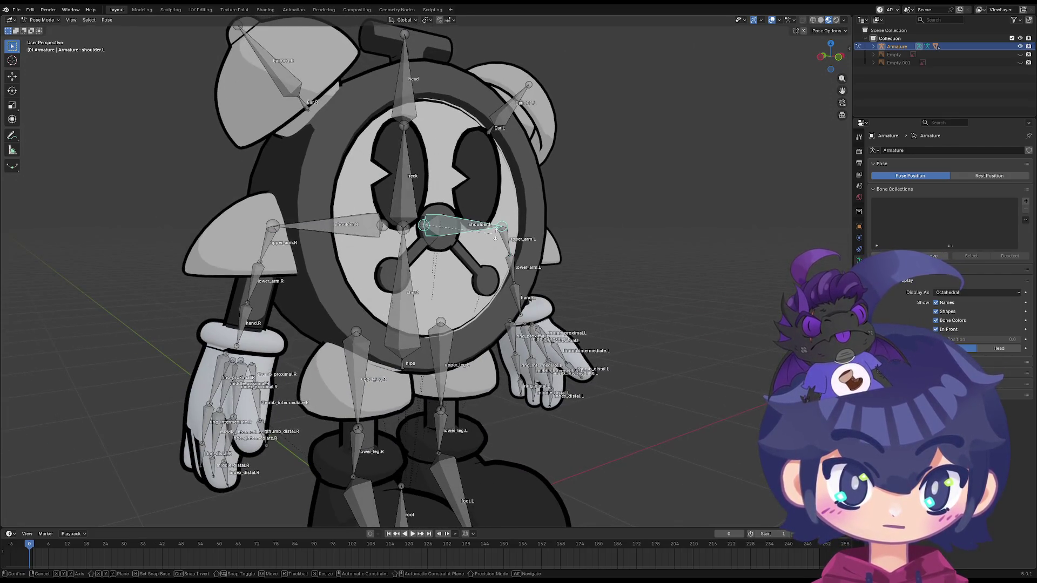
middle_drag(384, 151, 393, 308)
key(Escape)
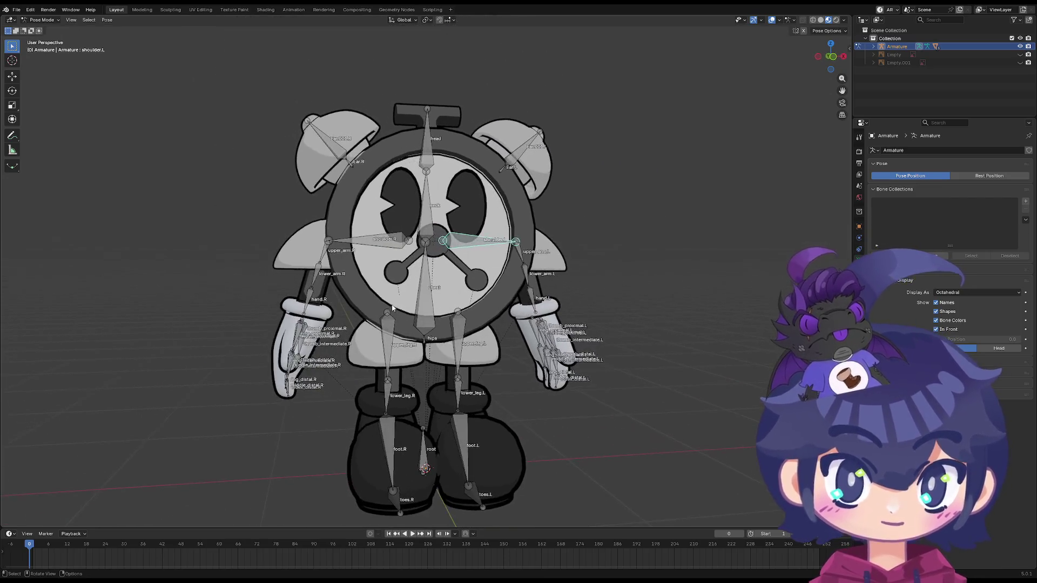
key(ctrl+Tab)
scroll(389, 307, down, 3)
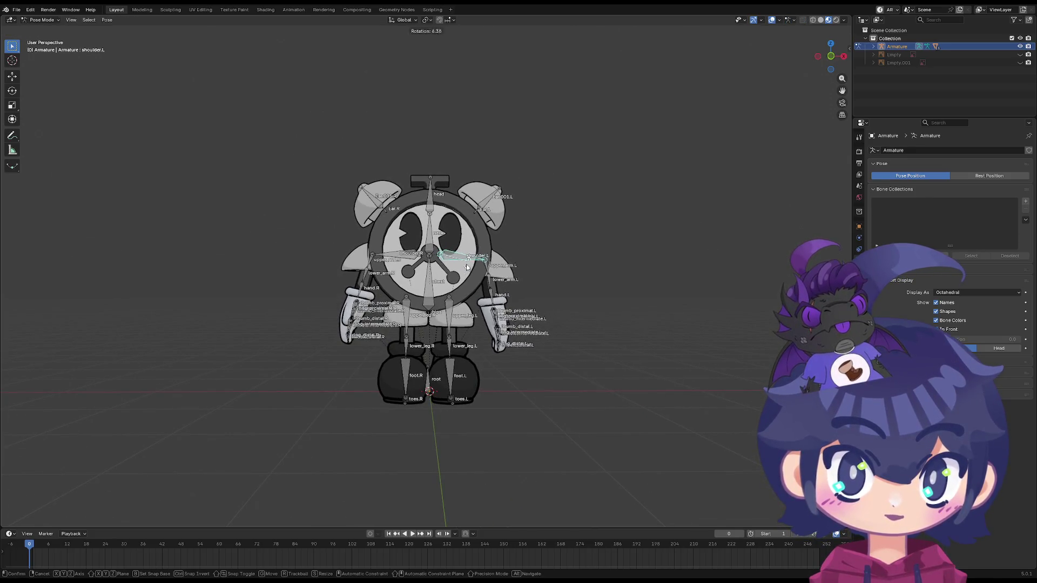
scroll(455, 271, up, 2)
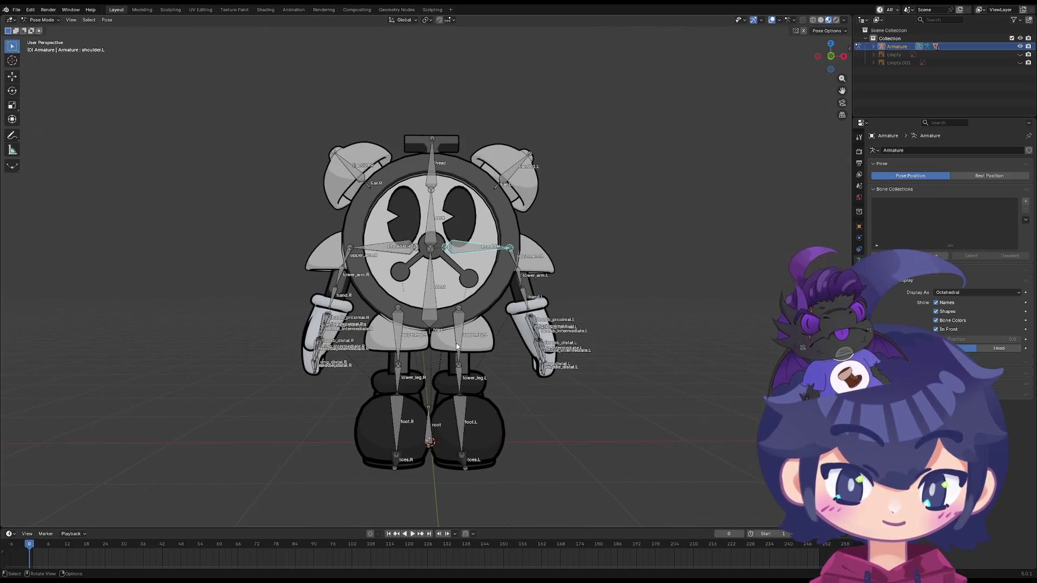
scroll(482, 336, up, 5)
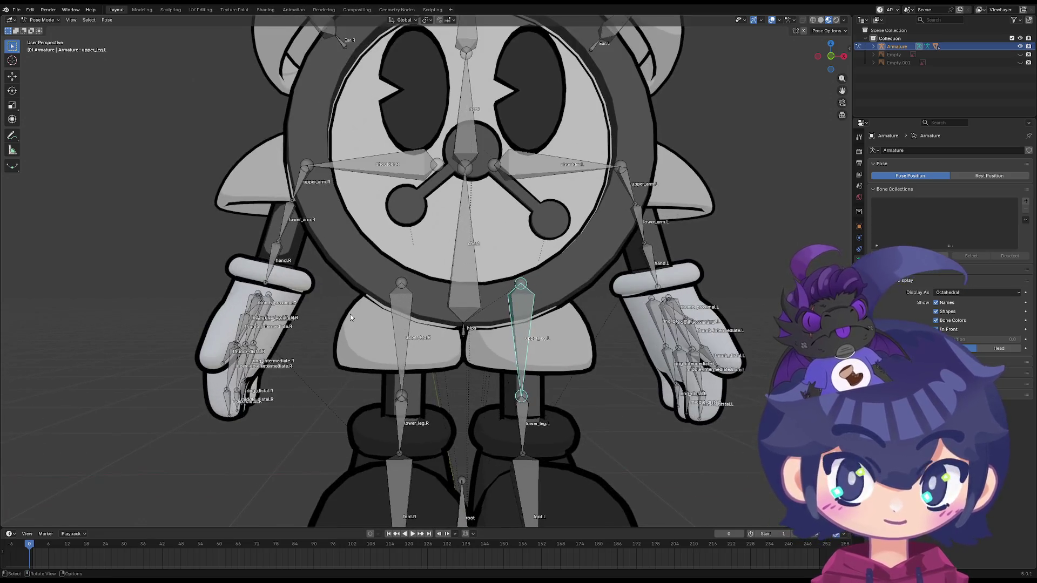
Test-rotate the hand.R bone and cancel, moving in close on the right hand
middle_drag(481, 210, 499, 240)
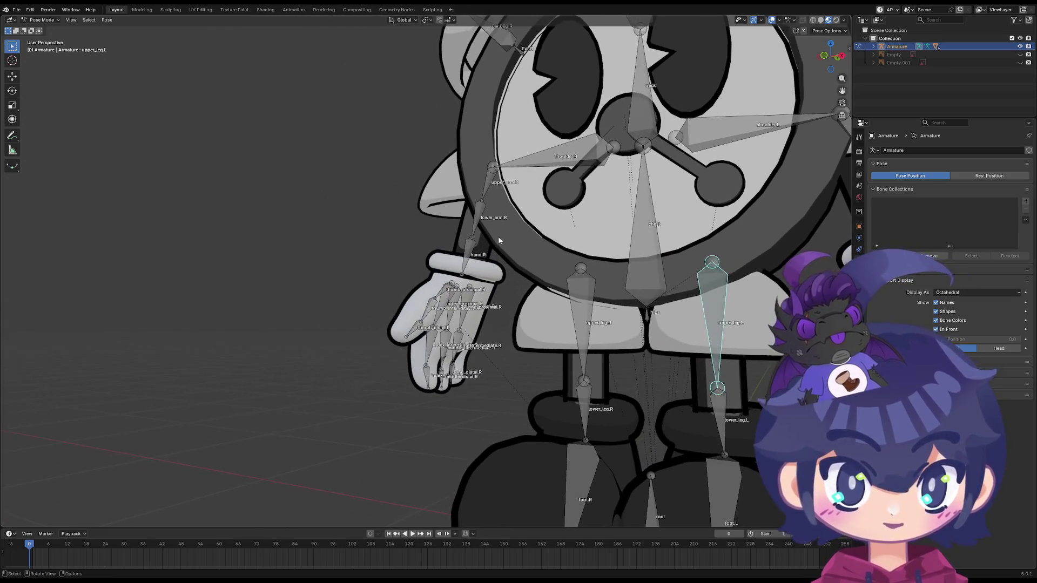
key(r)
key(Escape)
scroll(435, 339, up, 3)
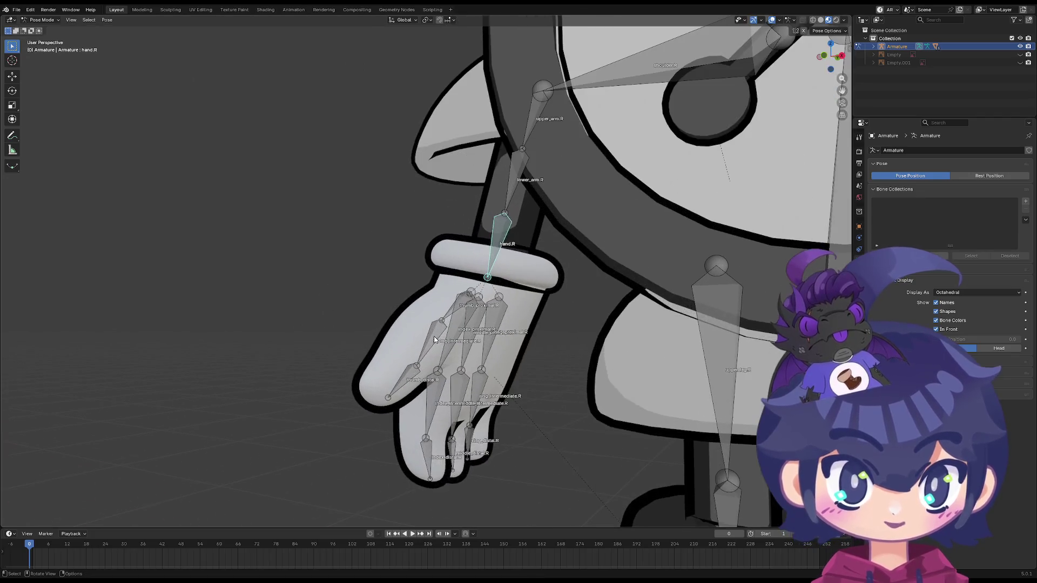
mouse_move(434, 341)
middle_down()
mouse_move(405, 345)
mouse_move(363, 308)
middle_up()
Curl the right thumb by rotating thumb_intermediate.R and thumb_distal.R
key(r)
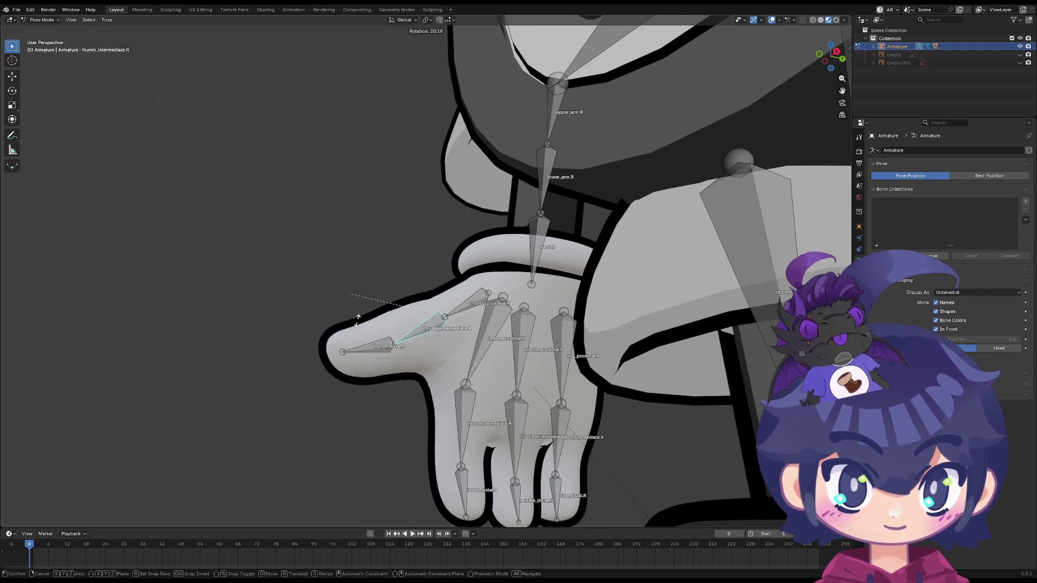
click(348, 319)
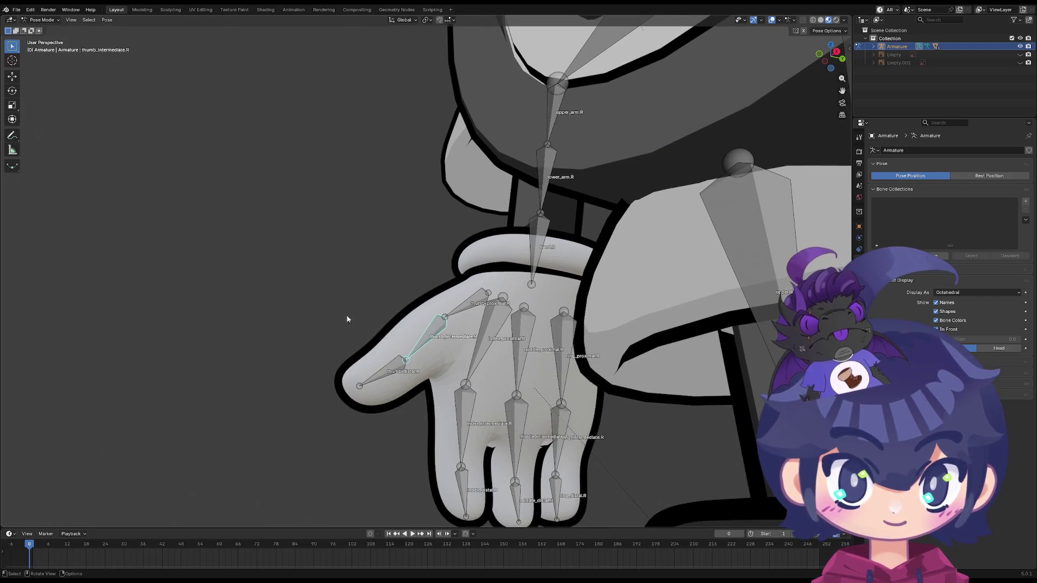
click(378, 377)
key(r)
click(378, 353)
Test-bend the right index finger's intermediate and tip bones, cancelling both
mouse_move(378, 354)
middle_down()
mouse_move(434, 325)
mouse_move(456, 382)
mouse_move(296, 163)
mouse_move(371, 248)
middle_up()
click(410, 243)
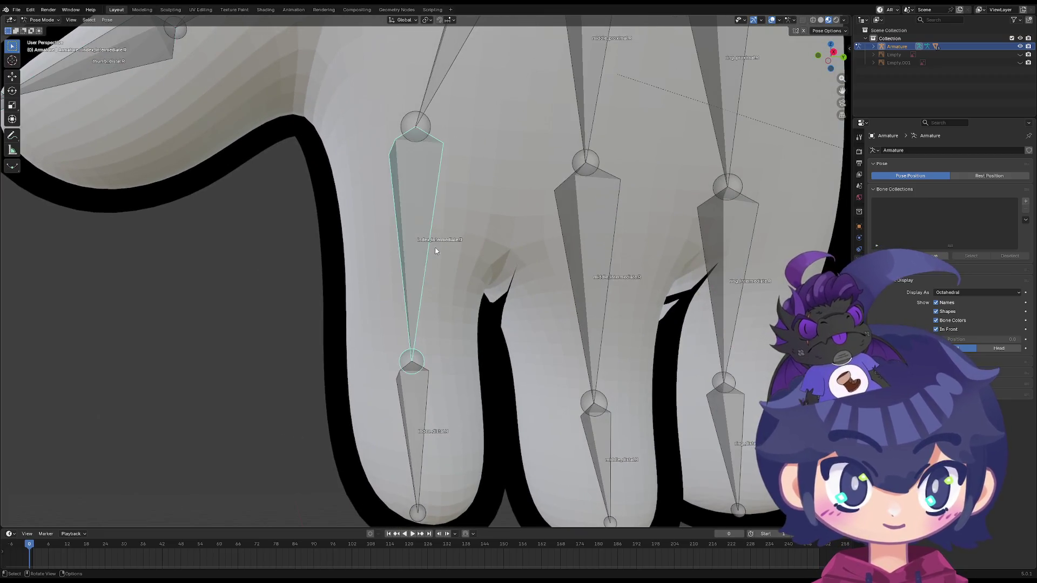
key(r)
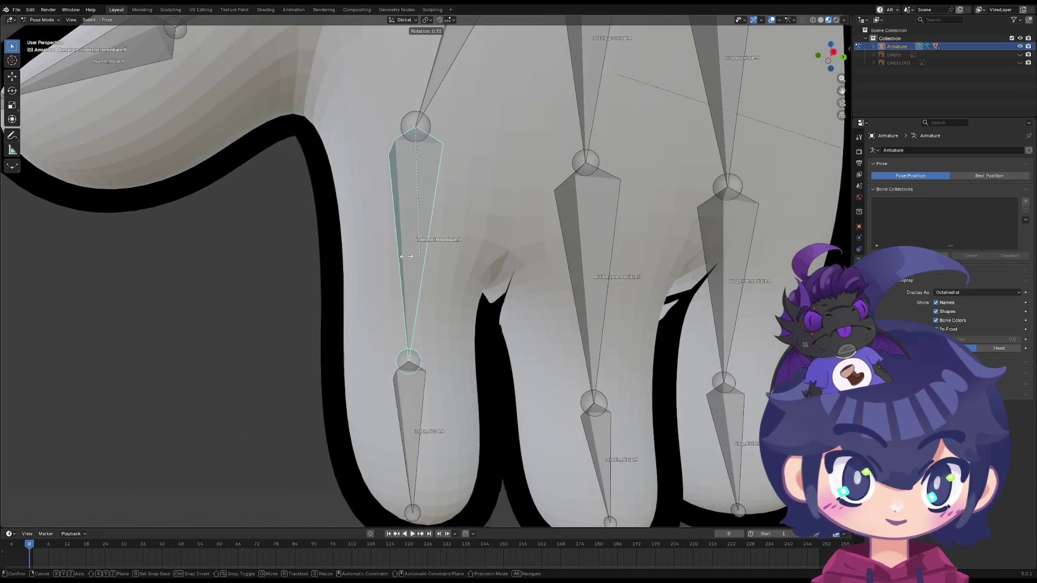
key(Escape)
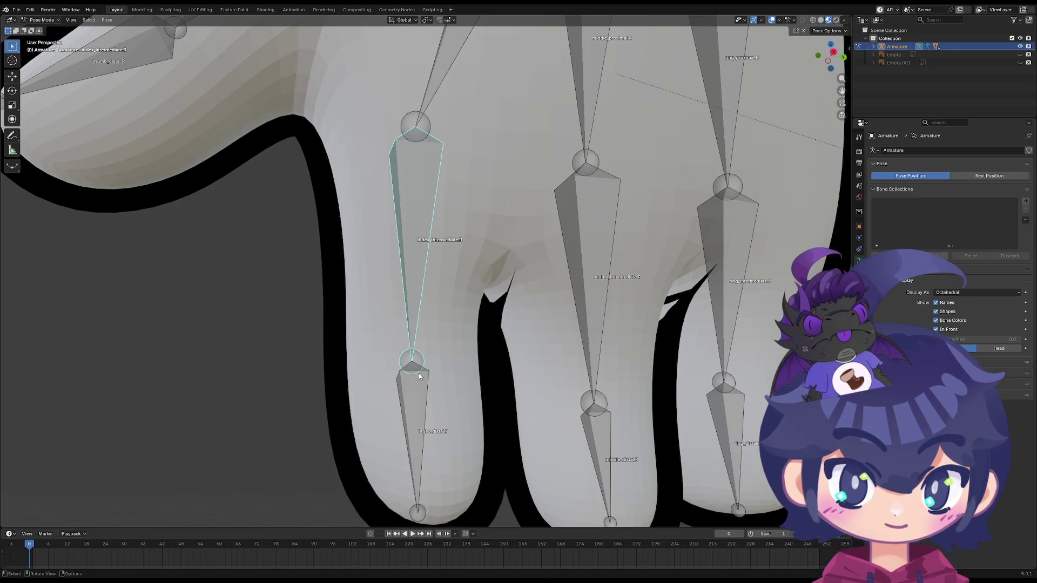
key(r)
key(Escape)
Test-bend the middle_intermediate.R and middle_distal.R bones, cancelling both
shift+middle_drag(443, 401, 326, 330)
click(481, 303)
key(r)
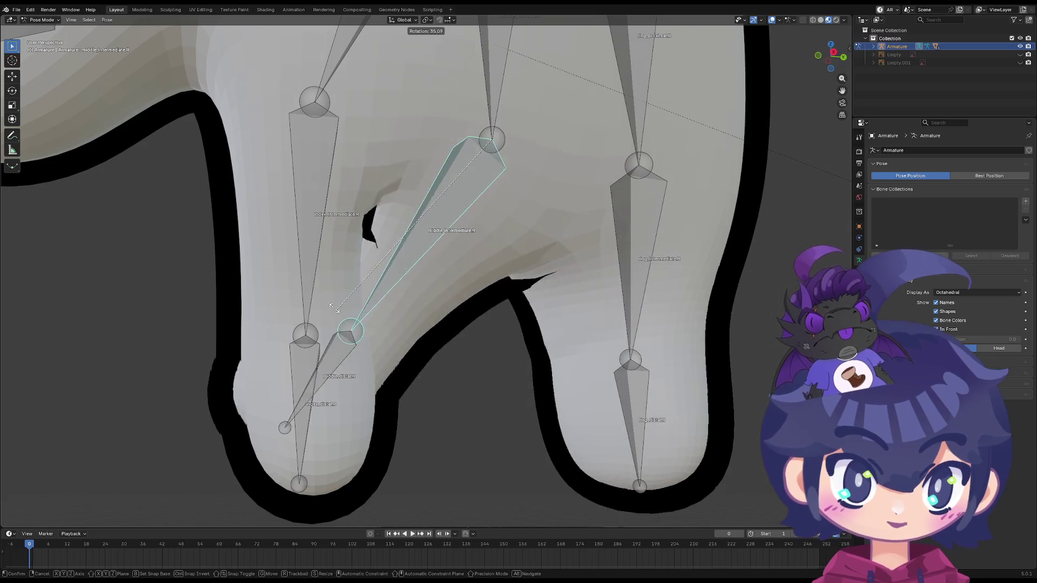
key(Escape)
click(506, 412)
key(r)
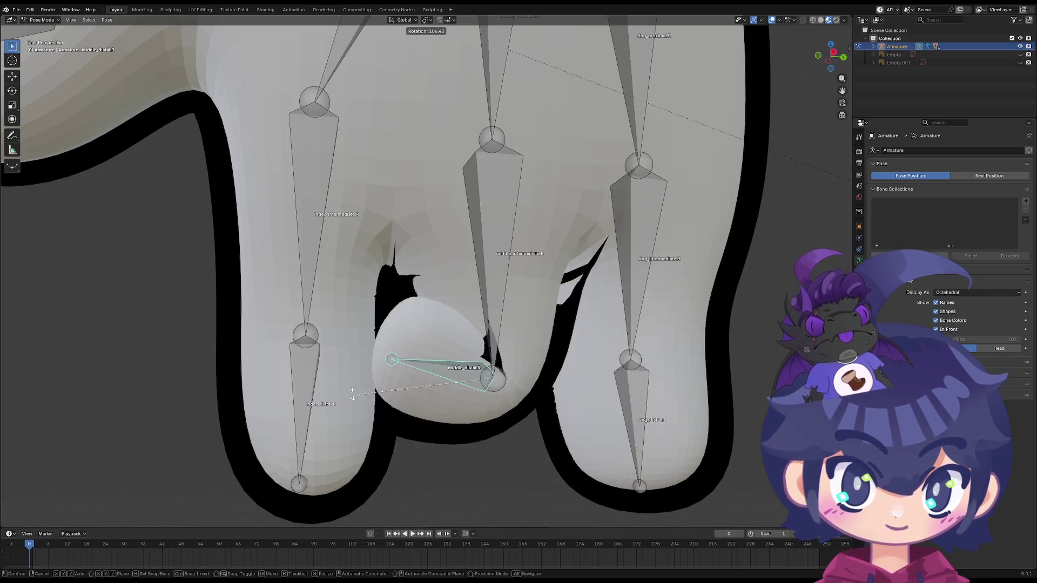
key(Escape)
Test-bend the ring_intermediate.R and ring_distal.R bones, cancelling both
mouse_move(647, 339)
middle_down()
mouse_move(419, 297)
mouse_move(456, 300)
middle_up()
key(b)
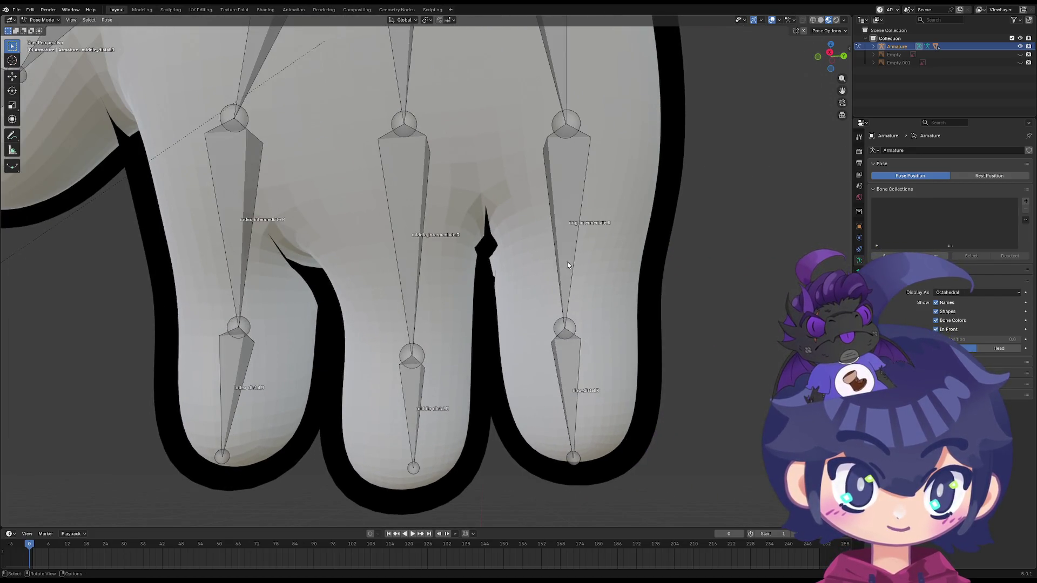
click(567, 265)
key(r)
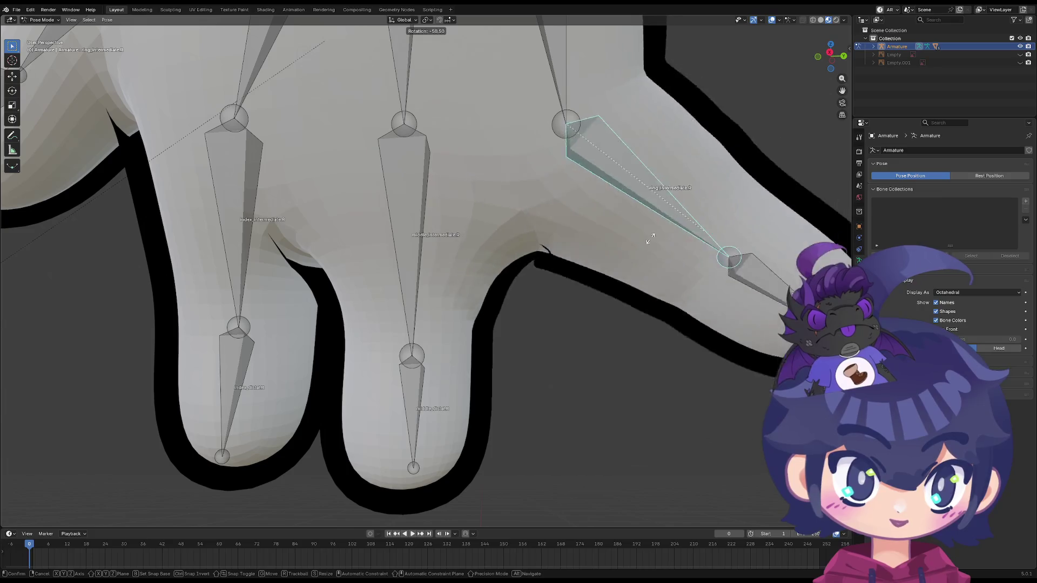
key(Escape)
click(567, 372)
key(r)
key(Escape)
mouse_move(540, 367)
middle_down()
mouse_move(427, 361)
mouse_move(510, 362)
mouse_move(267, 396)
mouse_move(349, 315)
mouse_move(296, 331)
mouse_move(294, 228)
mouse_move(222, 248)
mouse_move(256, 241)
middle_up()
Test-rotate the left thumb, index and middle finger bones, cancelling each
click(256, 242)
key(r)
key(Escape)
click(373, 273)
key(r)
key(Escape)
click(377, 357)
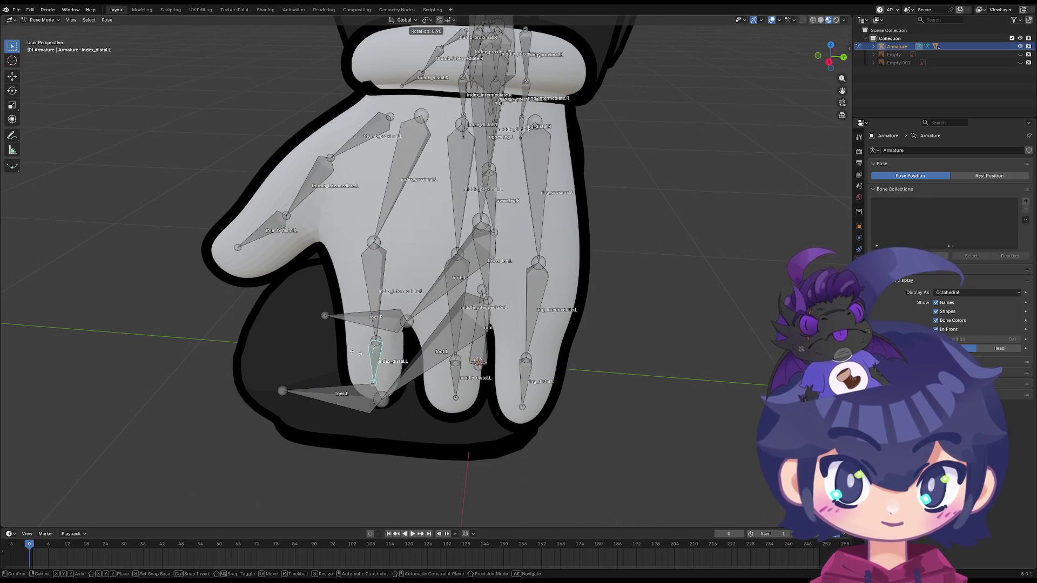
click(460, 320)
key(r)
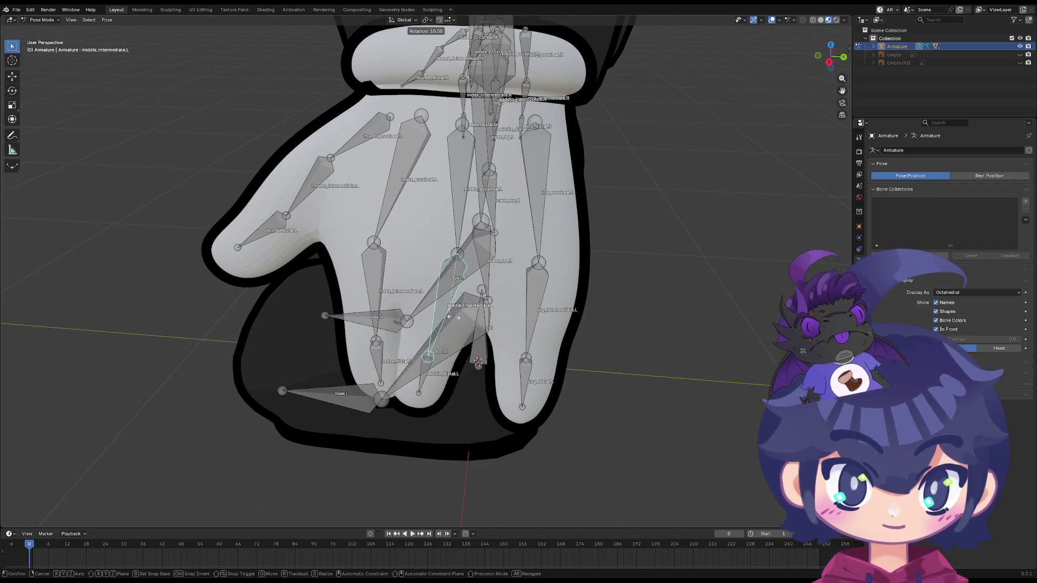
key(Escape)
click(452, 384)
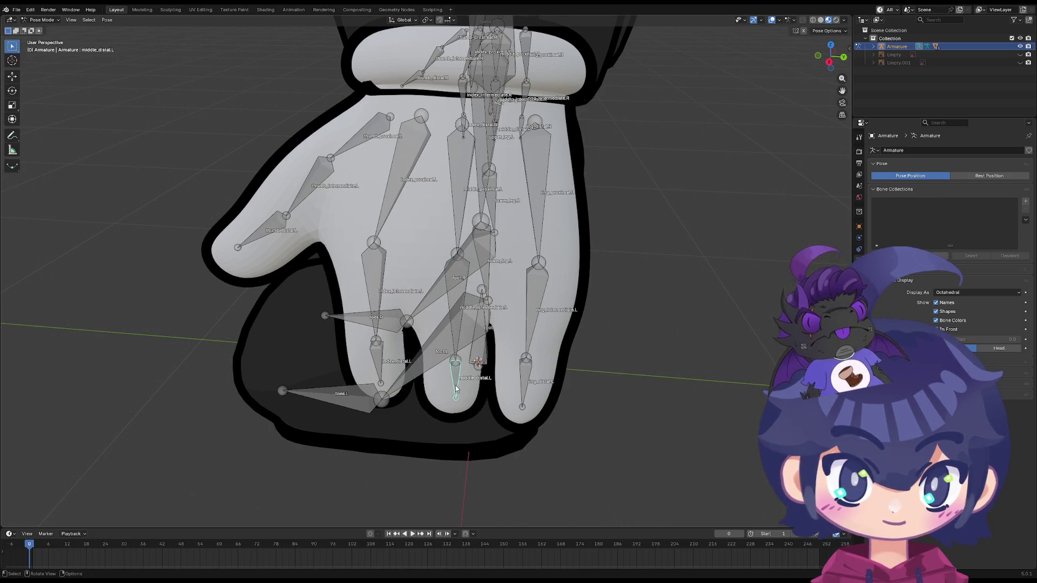
Select all bones, frame and centre the whole character, then select the chest bone
key(a)
key(KP_Decimal)
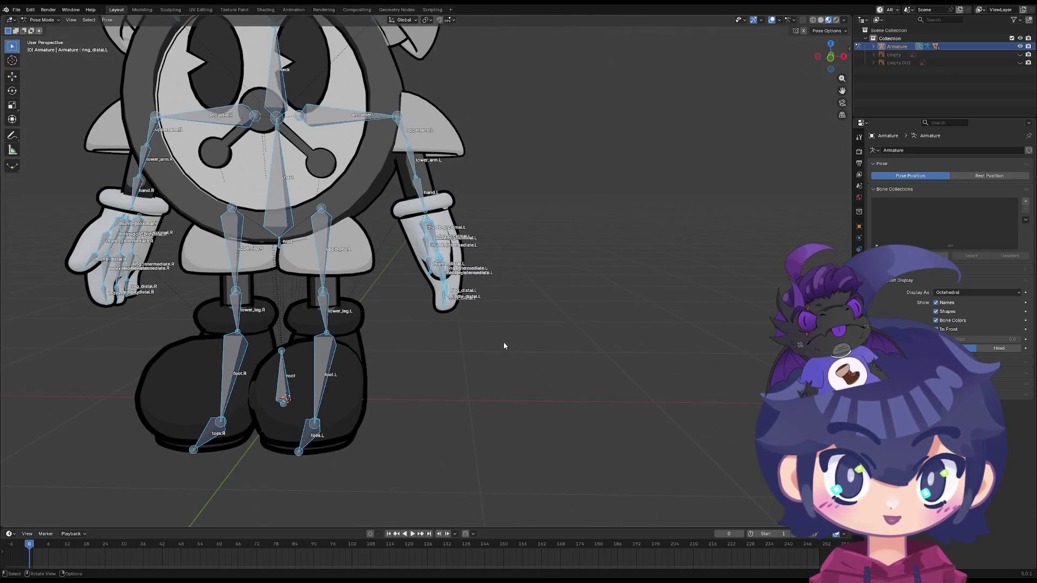
scroll(393, 331, down, 1)
shift+middle_drag(306, 290, 392, 321)
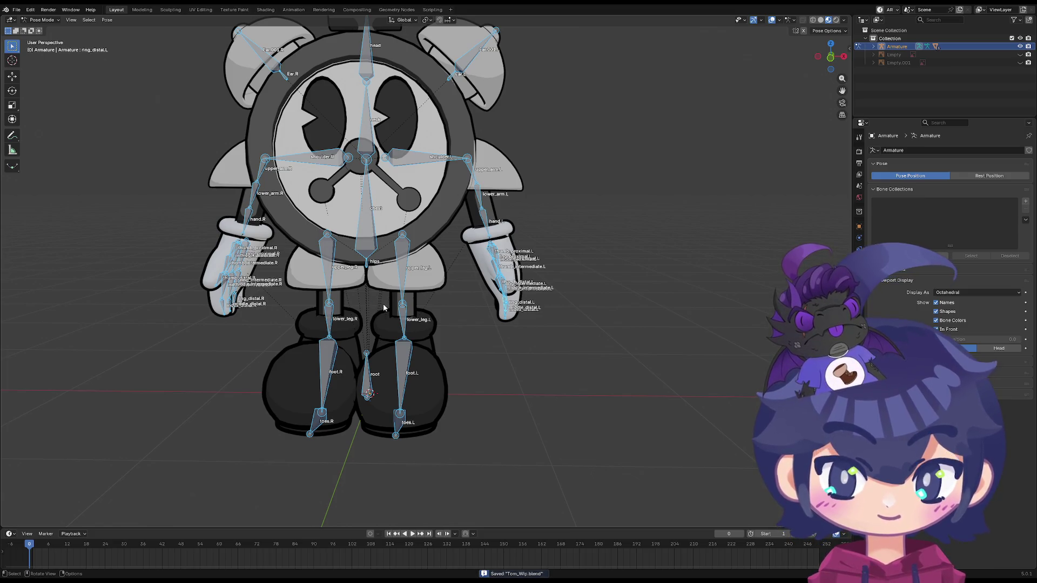
middle_drag(317, 301, 411, 261)
shift+middle_drag(331, 240, 453, 279)
click(454, 272)
Twist the chest bone about Z and give it a slight tilt
key(r)
key(z)
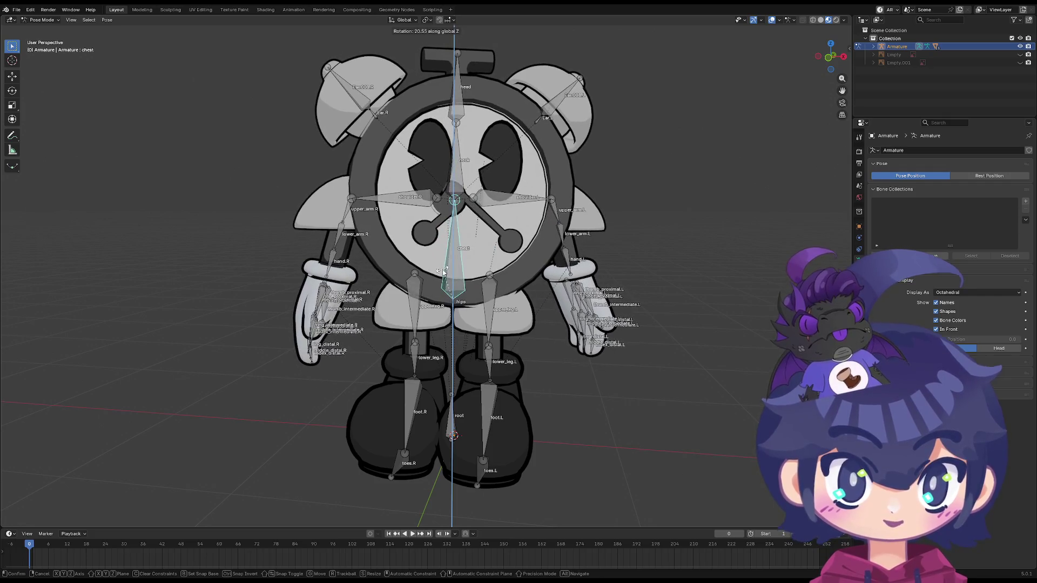
click(439, 267)
key(r)
key(z)
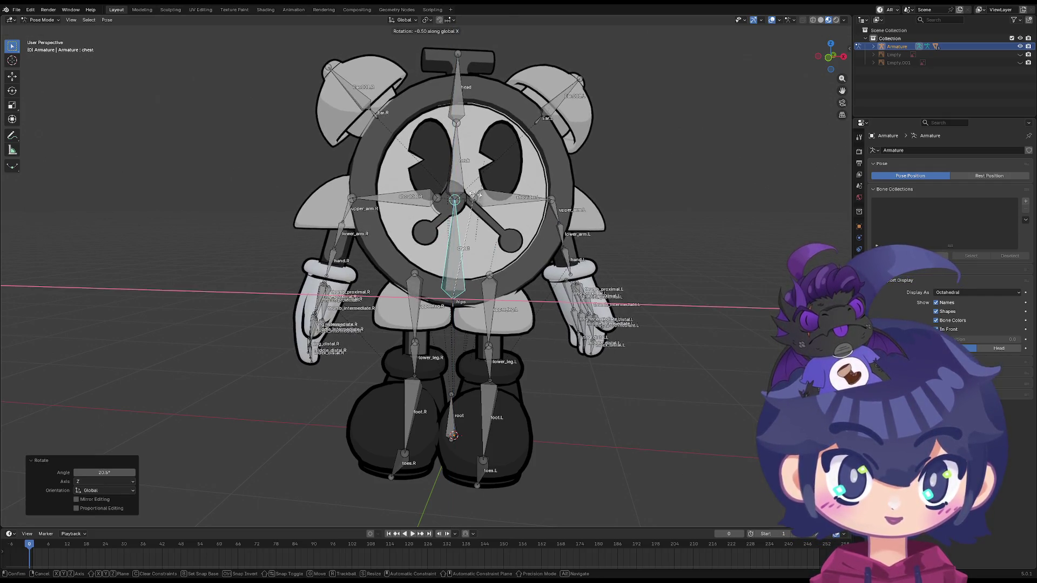
click(472, 220)
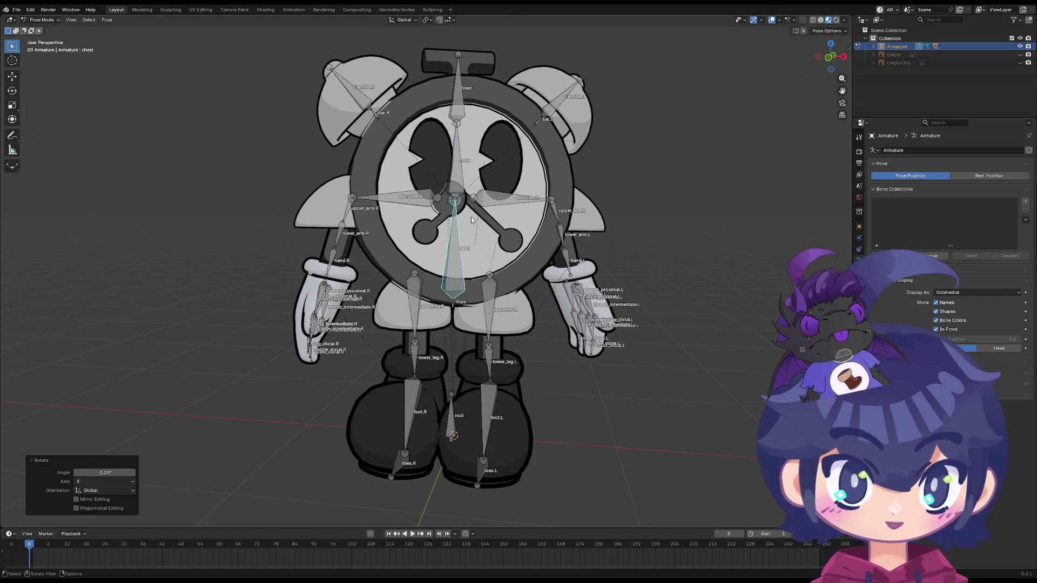
Raise the left forearm about the X axis and swing the left upper arm up
click(570, 246)
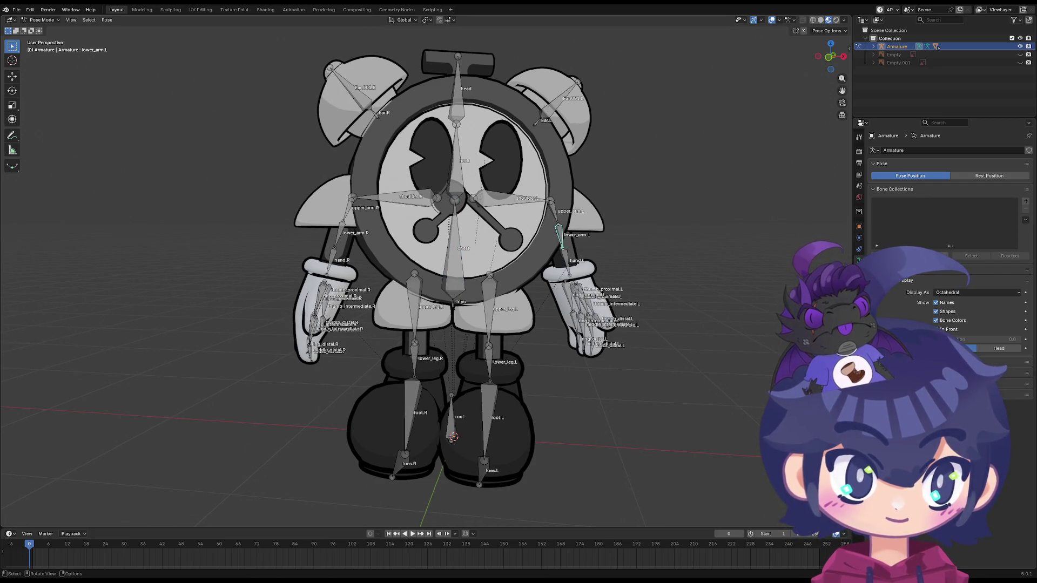
key(r)
key(x)
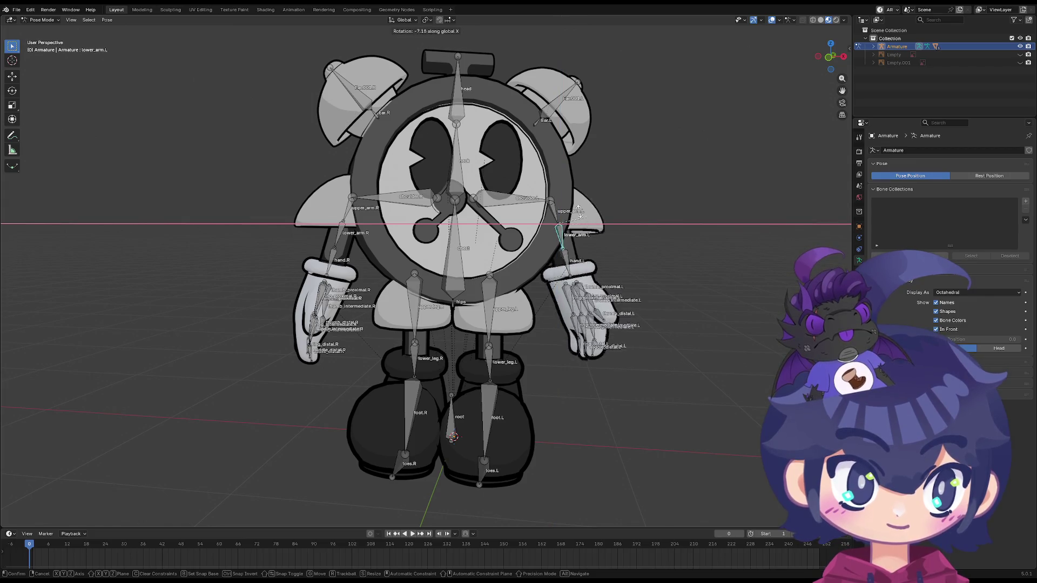
click(563, 221)
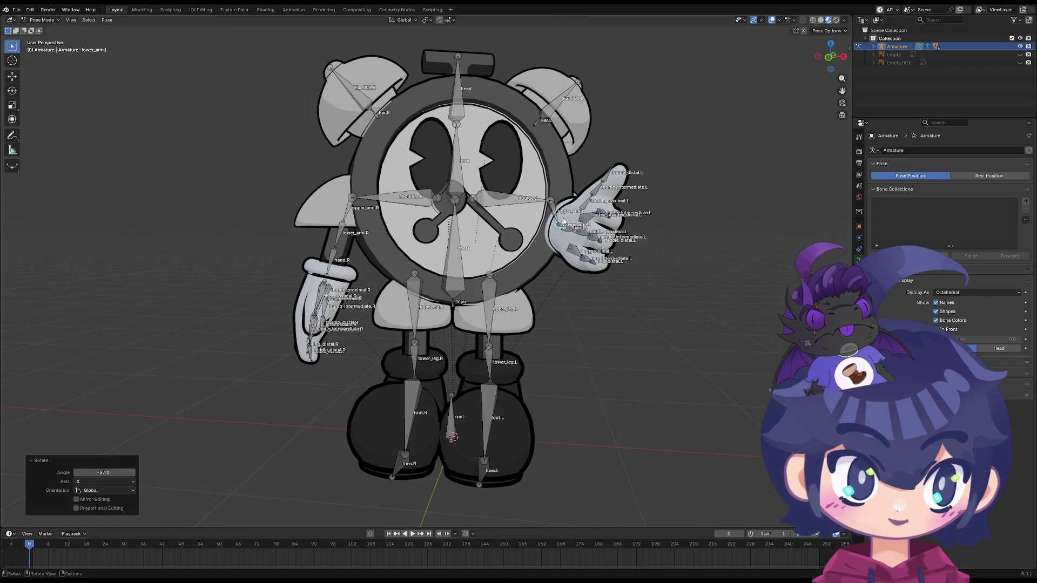
click(563, 211)
key(r)
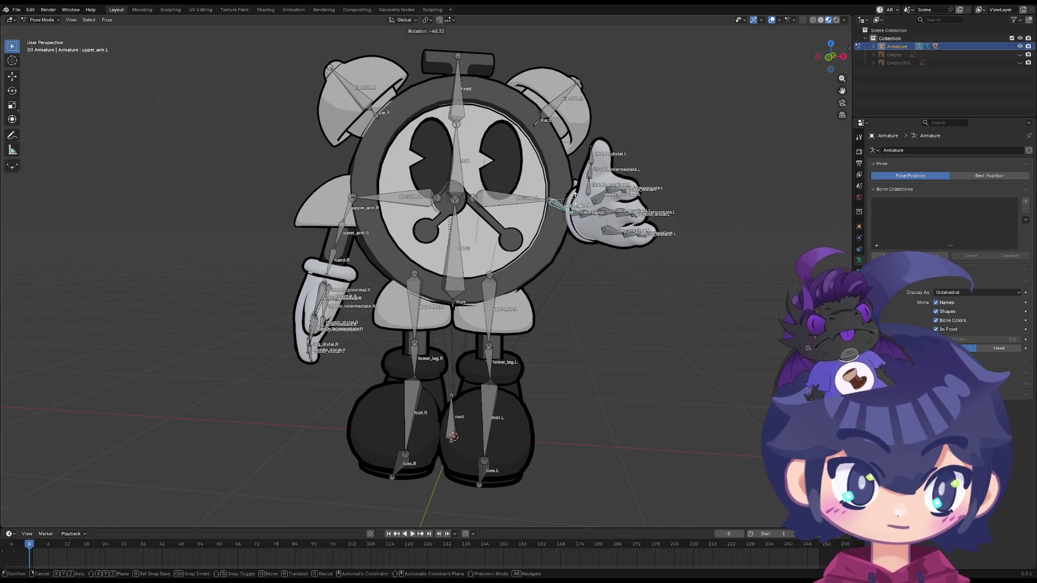
click(575, 198)
Turn the left forearm once more, check the arm from the side, and reselect the forearm
click(571, 216)
key(r)
click(592, 217)
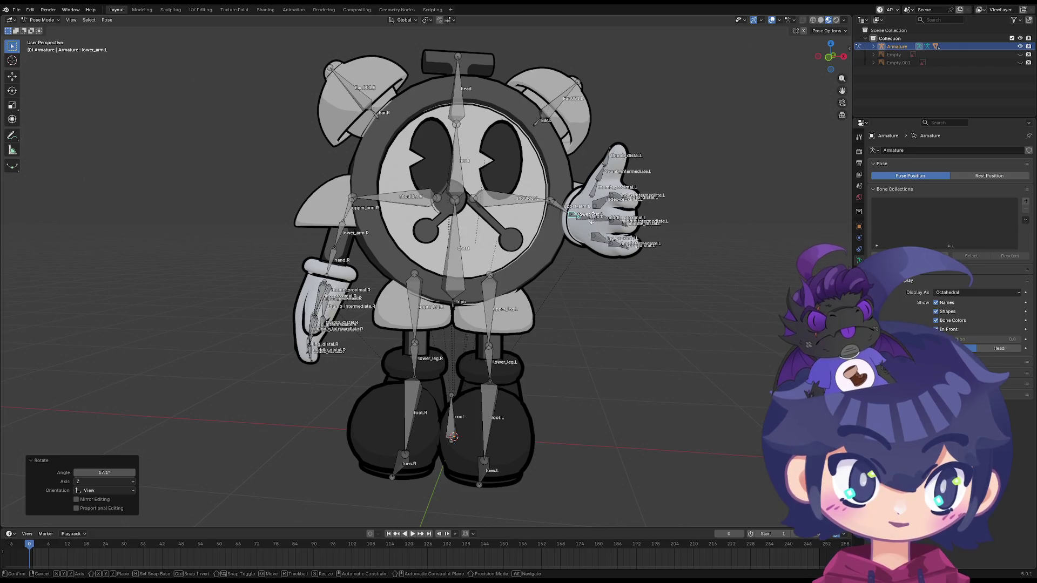
middle_drag(594, 221, 468, 235)
click(356, 224)
mouse_move(356, 223)
middle_down()
mouse_move(370, 235)
mouse_move(302, 229)
mouse_move(326, 238)
mouse_move(302, 270)
mouse_move(237, 308)
mouse_move(313, 290)
middle_up()
click(238, 307)
Rotate lower_arm.L slightly about the Y axis and check the arm from another side
key(r)
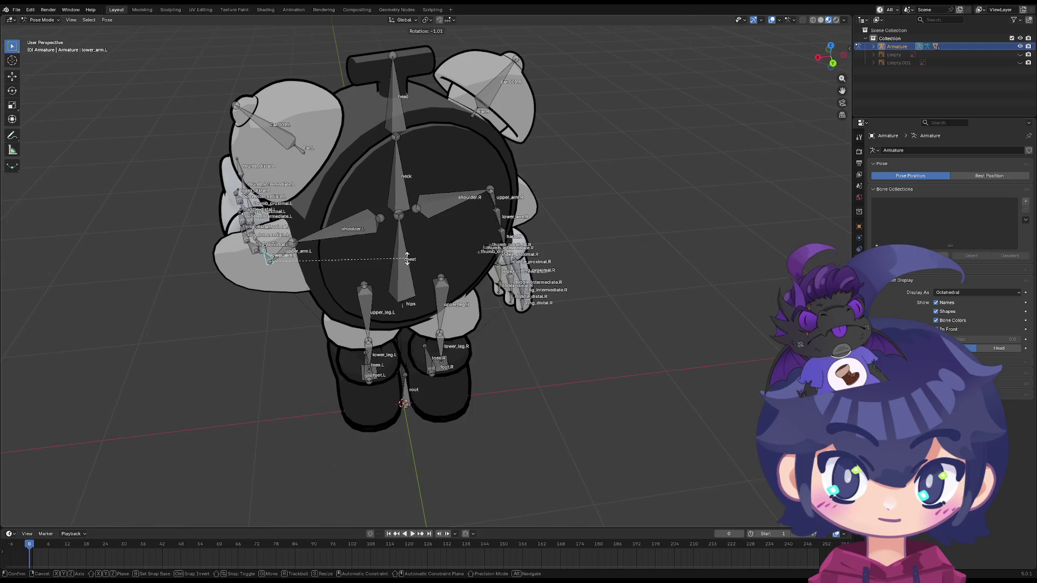
key(y)
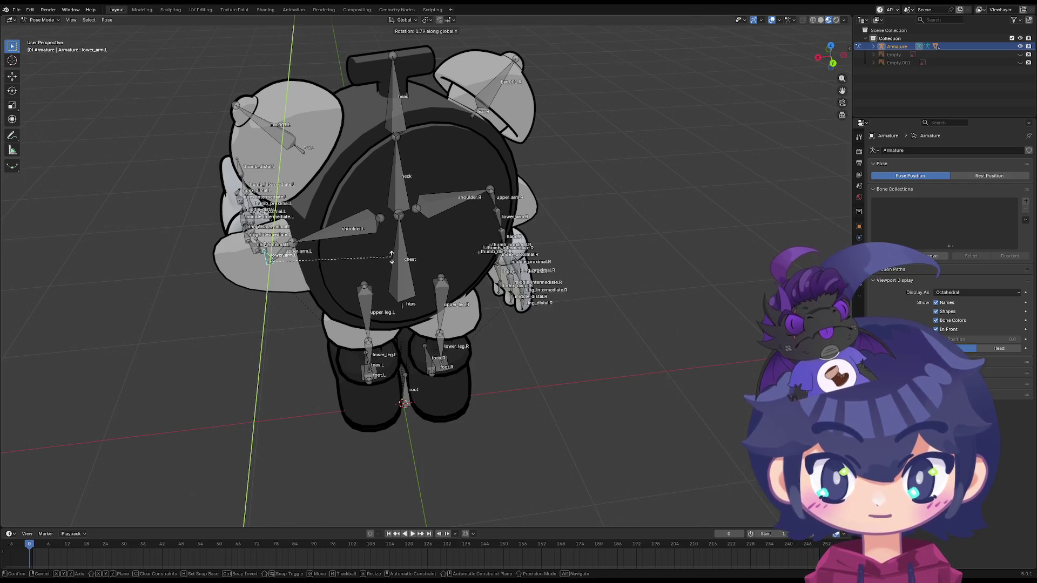
click(392, 258)
mouse_move(390, 259)
middle_down()
mouse_move(306, 221)
mouse_move(441, 239)
mouse_move(384, 265)
middle_up()
key(r)
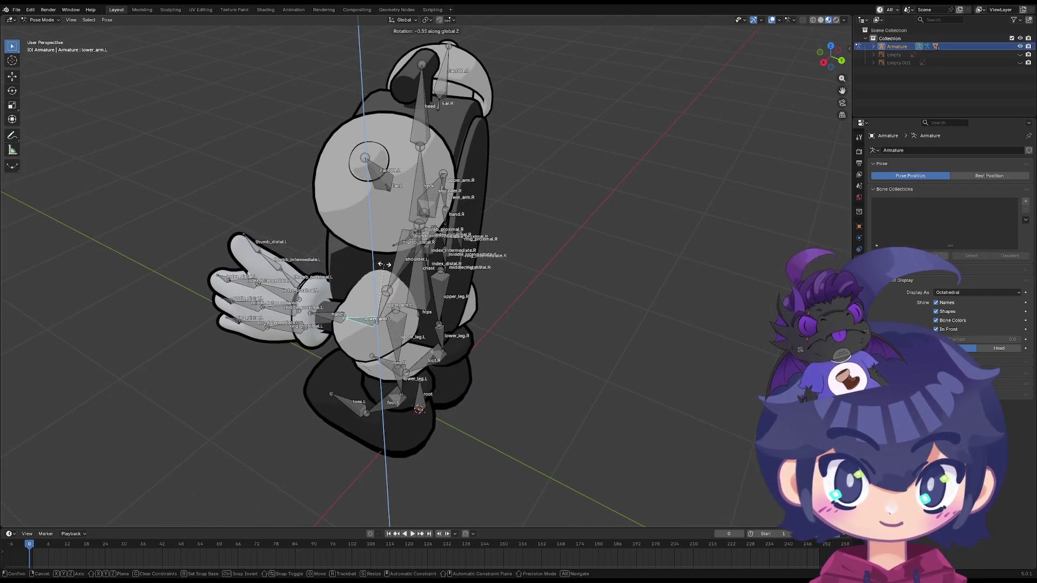
Confirm the forearm pose and select the left index finger bone from the front
click(359, 268)
mouse_move(359, 268)
middle_down()
mouse_move(301, 307)
mouse_move(528, 234)
middle_up()
scroll(528, 234, up, 5)
click(540, 226)
key(r)
key(Escape)
key(r)
key(z)
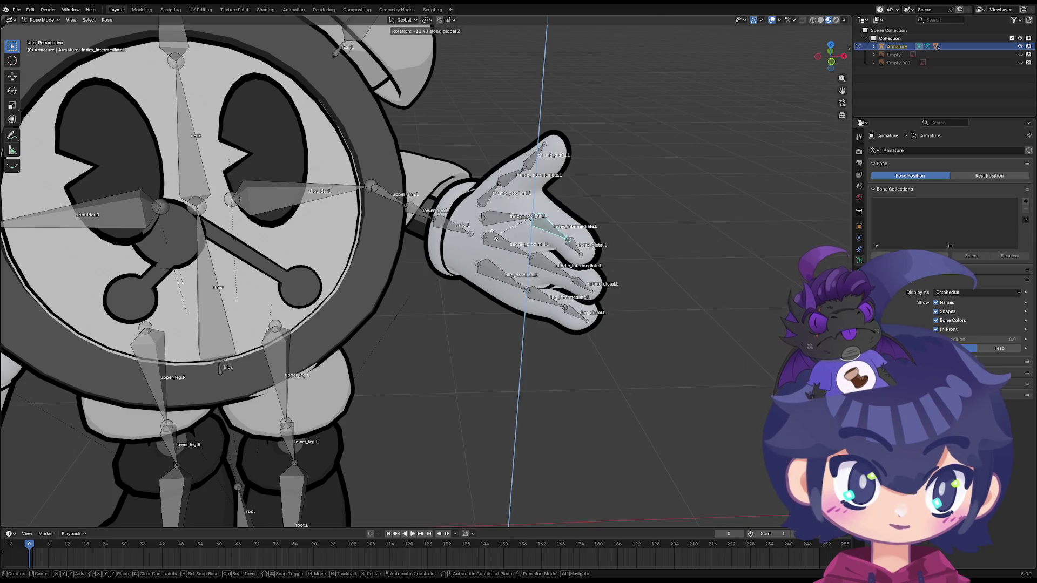
key(Escape)
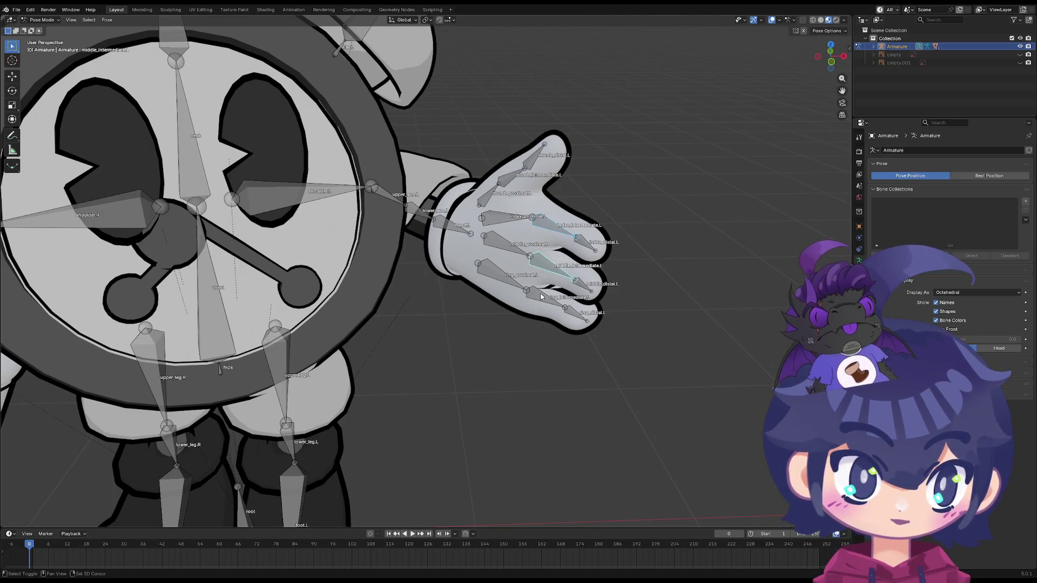
Curl the selected left finger bones 90° about the Z axis
shift+click(541, 296)
key(r)
key(z)
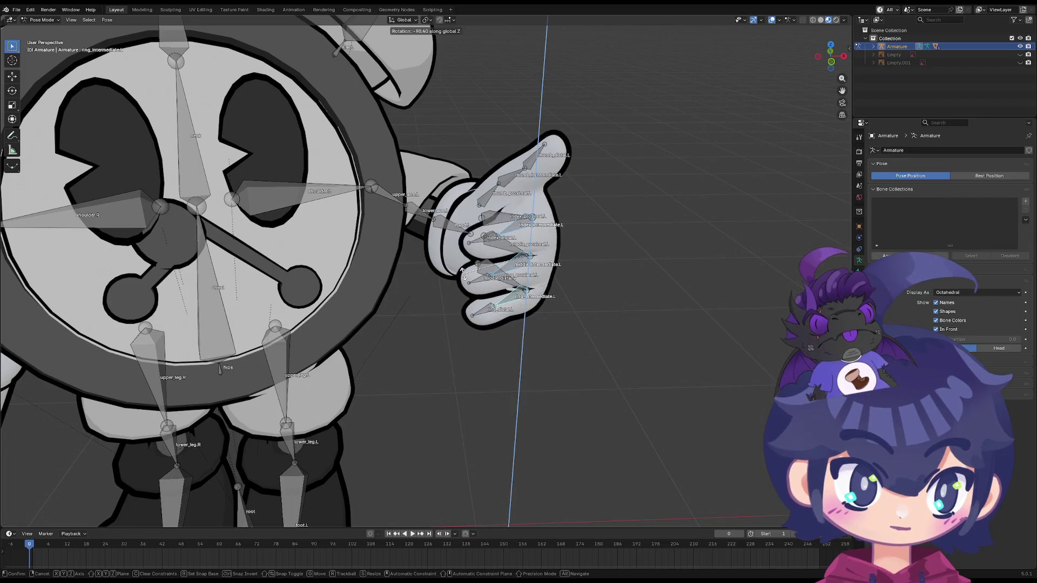
click(463, 270)
Curl the finger tips further into the palm about Z, leaving the thumb raised
click(485, 276)
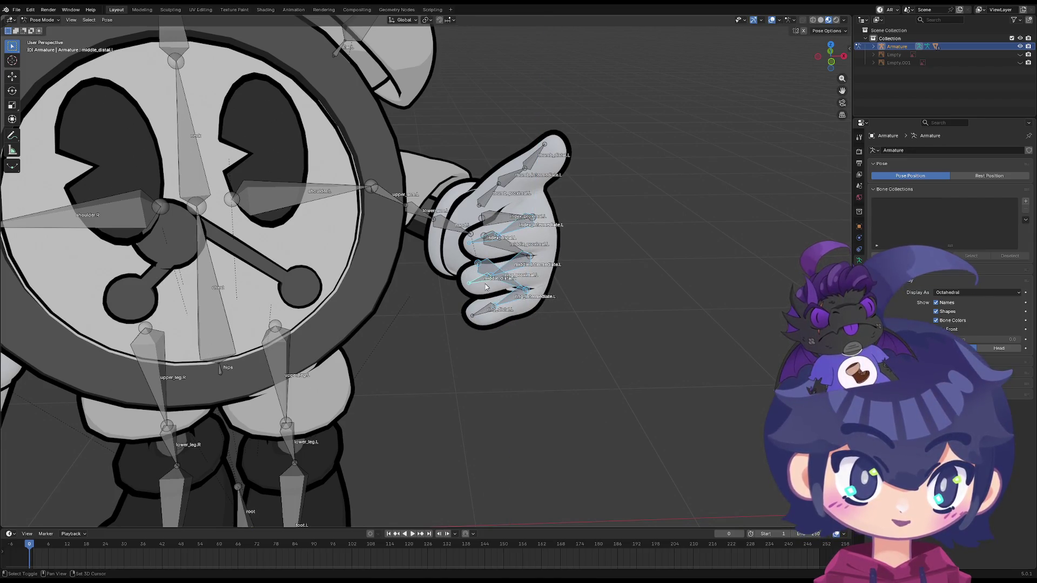
click(473, 244)
middle_drag(473, 244, 551, 263)
key(r)
key(z)
key(x)
key(z)
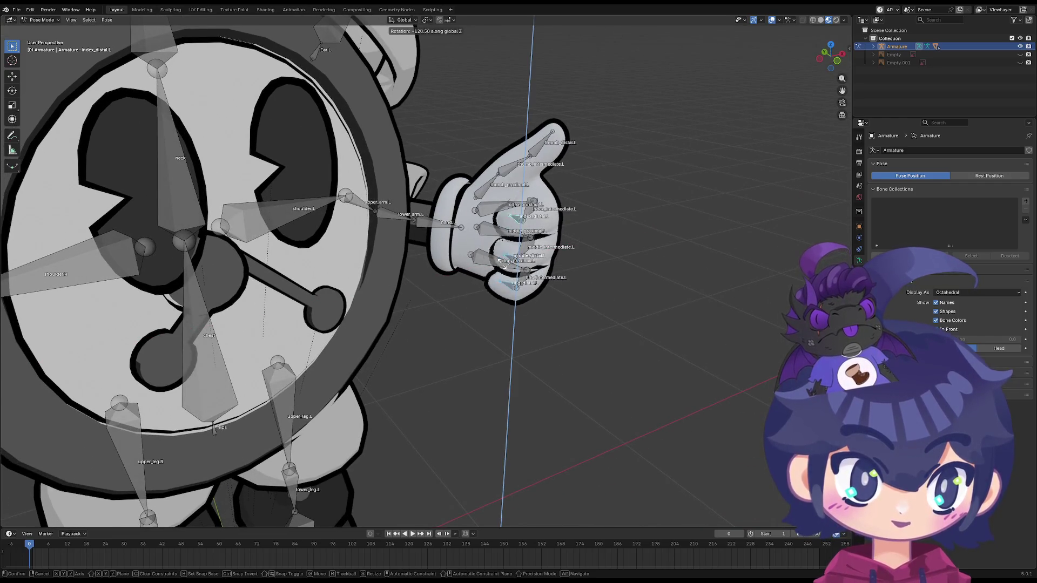
click(483, 273)
mouse_move(483, 273)
middle_down()
mouse_move(429, 332)
mouse_move(406, 314)
mouse_move(353, 316)
middle_up()
scroll(429, 332, down, 2)
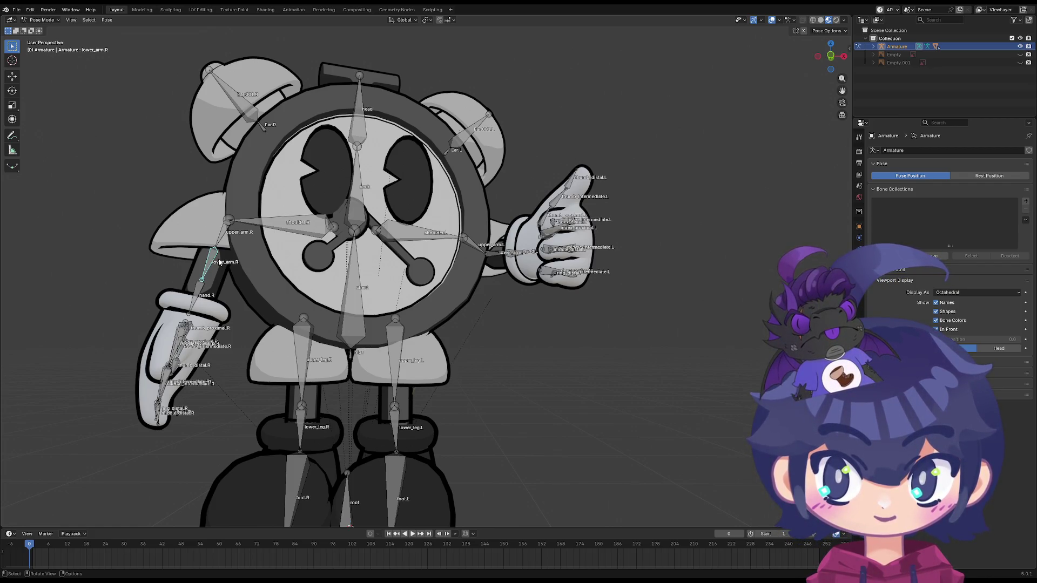
Swing the right upper arm in and bend the right hand down about -81°
key(r)
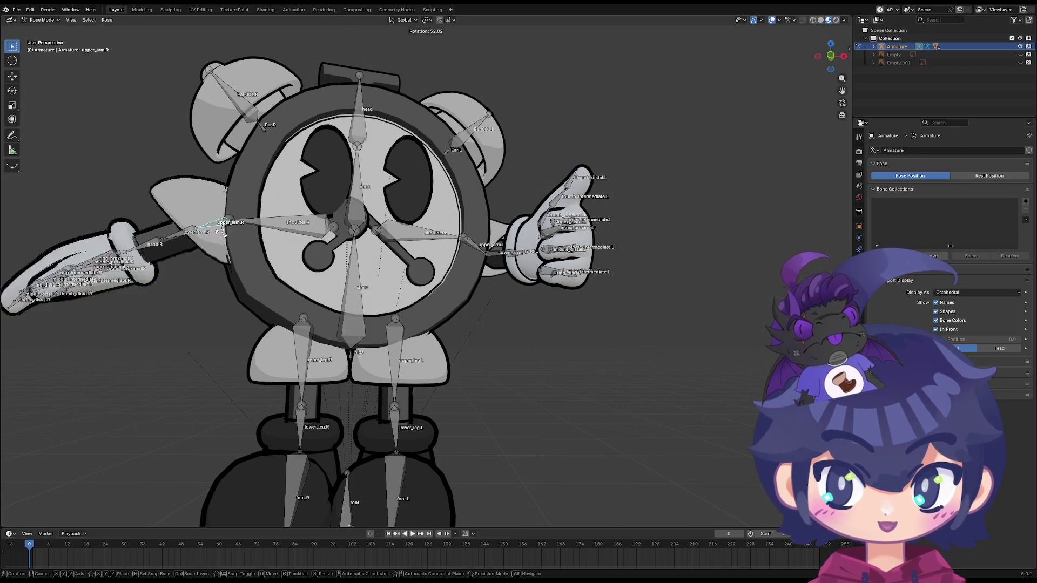
click(181, 273)
click(179, 276)
key(r)
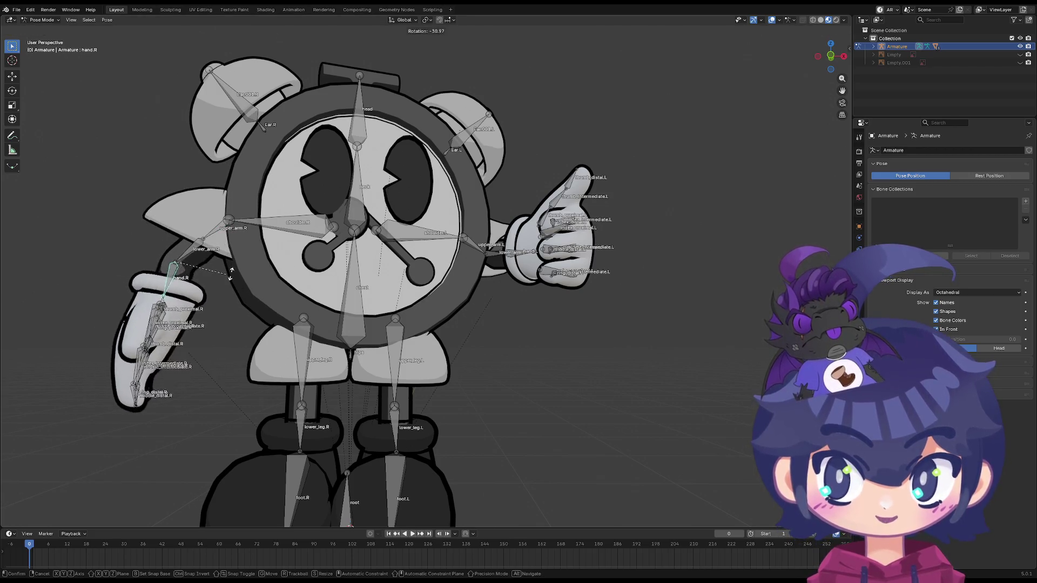
key(Escape)
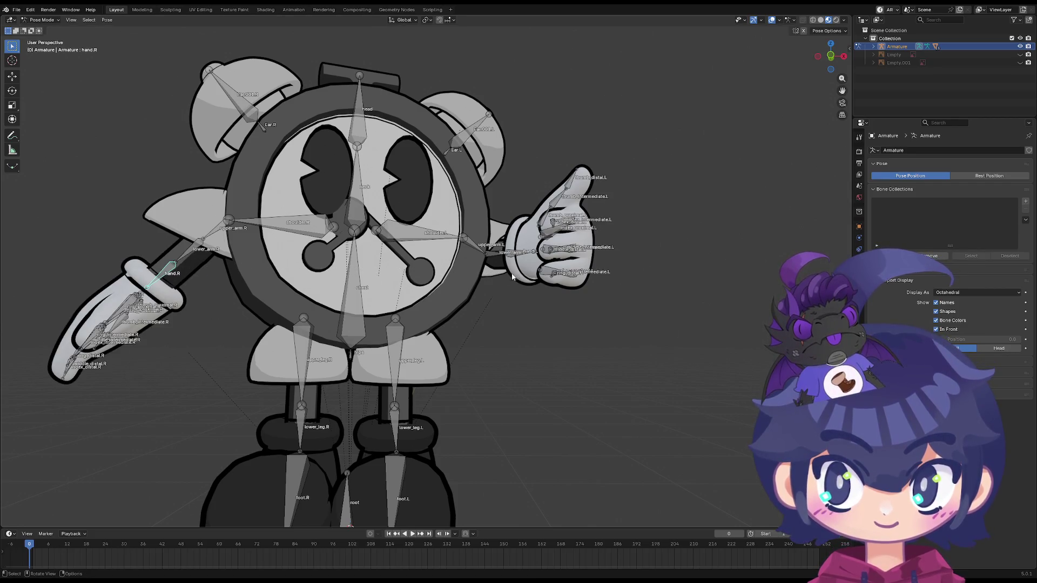
key(r)
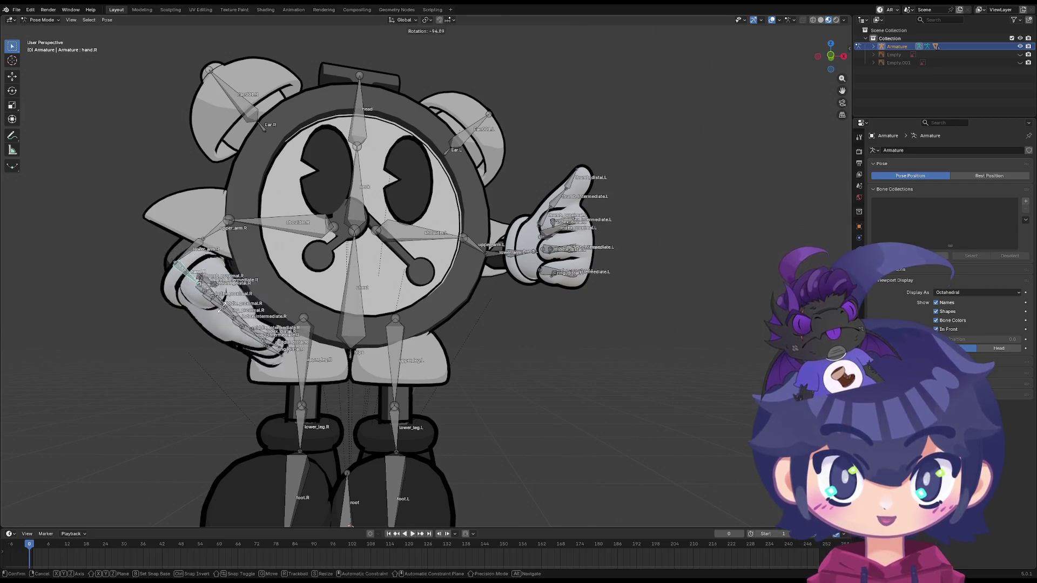
click(254, 330)
Turn the right thigh outward about Z (~-37°), then select the left thigh to rotate about Z
middle_drag(254, 329, 370, 372)
click(305, 351)
key(r)
key(z)
click(400, 415)
click(405, 395)
key(r)
key(z)
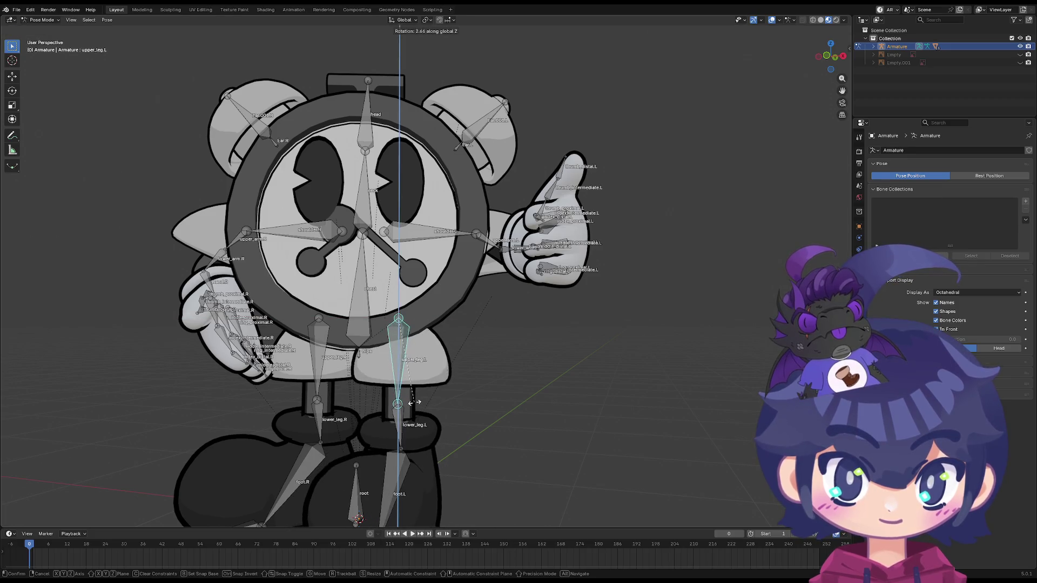
Turn the left thigh outward about 14.5° and hide the bone name labels
click(368, 391)
scroll(416, 394, down, 4)
key(r)
key(z)
click(449, 362)
key(Tab)
key(Tab)
scroll(440, 305, up, 2)
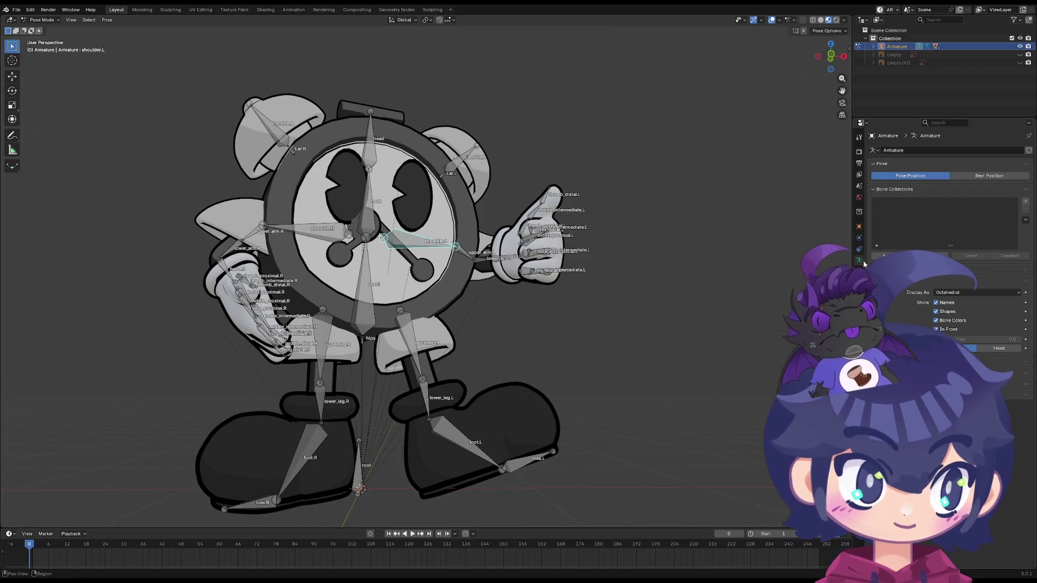
click(936, 302)
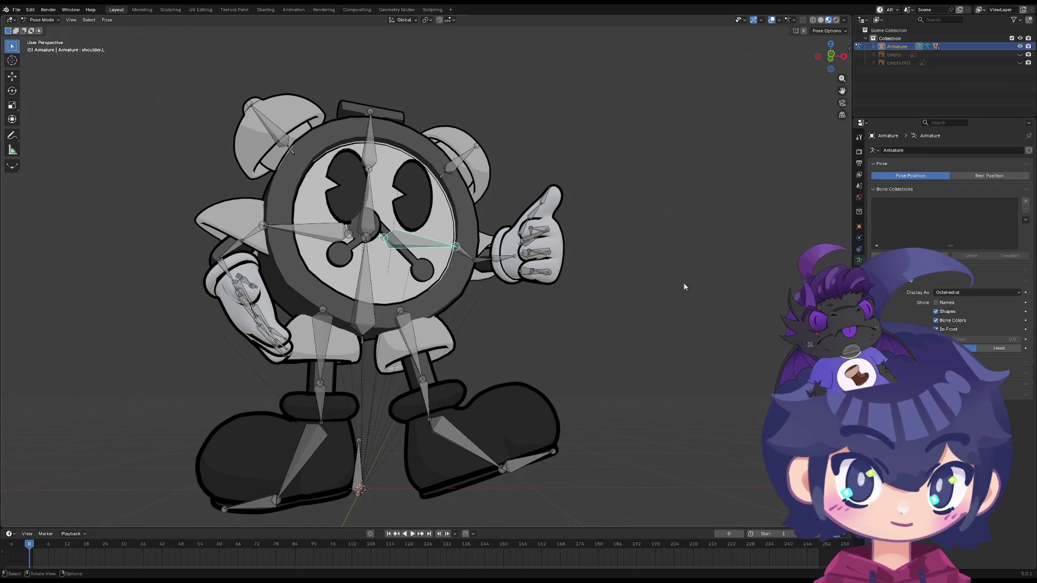
Rotate the left leg again, settling on the Z axis constraint
mouse_move(565, 287)
middle_down()
mouse_move(543, 294)
mouse_move(576, 286)
mouse_move(579, 273)
mouse_move(514, 296)
mouse_move(503, 322)
middle_up()
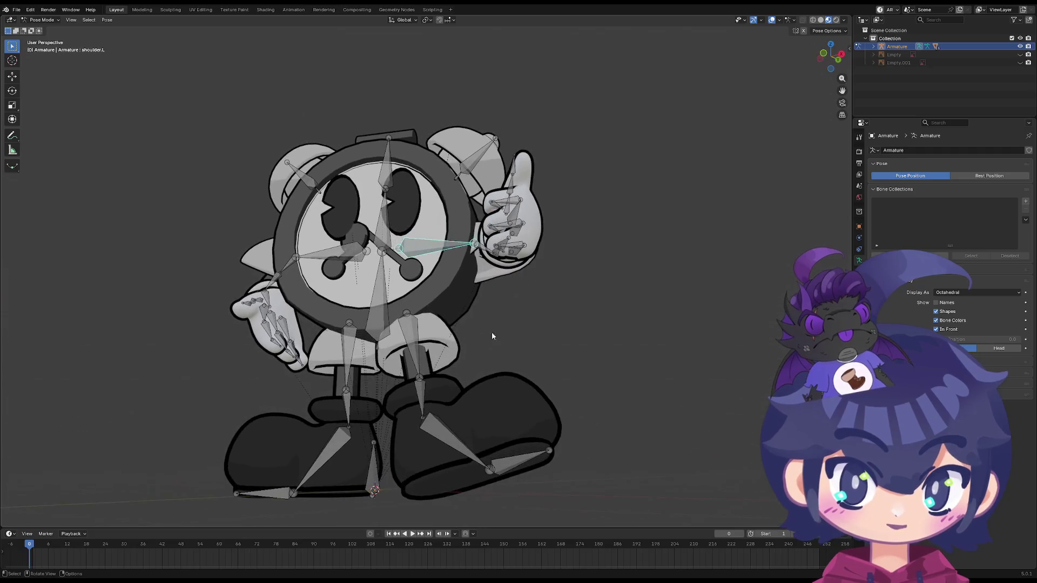
key(z)
key(x)
key(z)
key(x)
key(z)
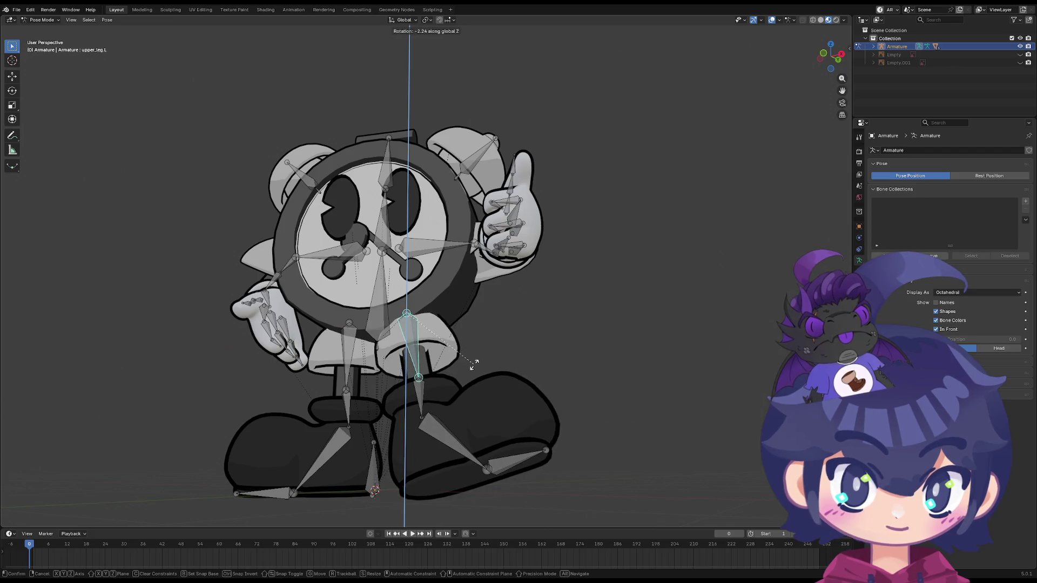
key(x)
key(z)
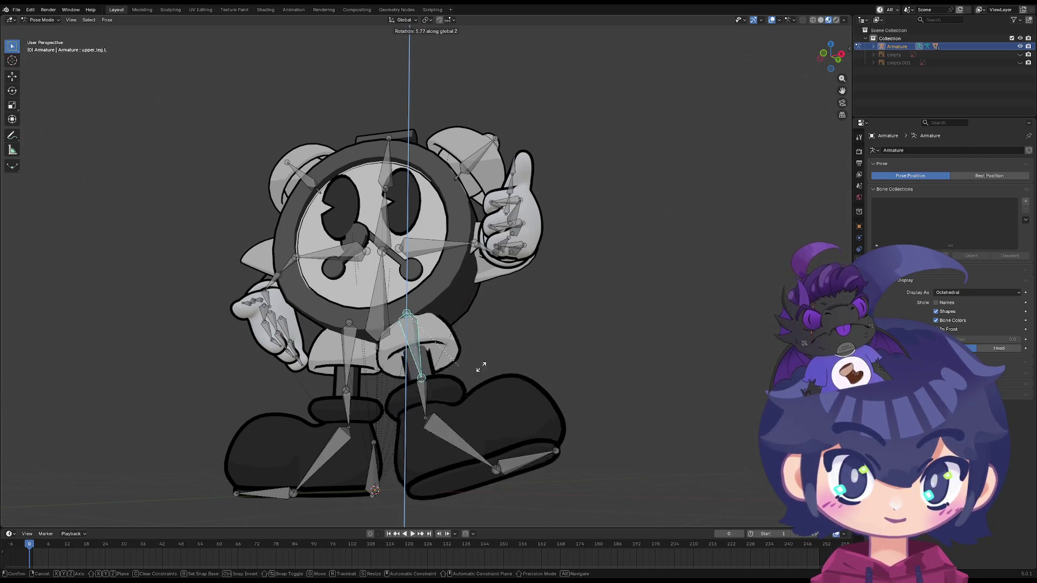
click(674, 361)
Give the leg a final free rotation, then select the left ear bone and enter Edit Mode
key(r)
click(769, 267)
mouse_move(514, 354)
middle_down()
mouse_move(576, 349)
mouse_move(590, 363)
mouse_move(549, 373)
mouse_move(543, 363)
middle_up()
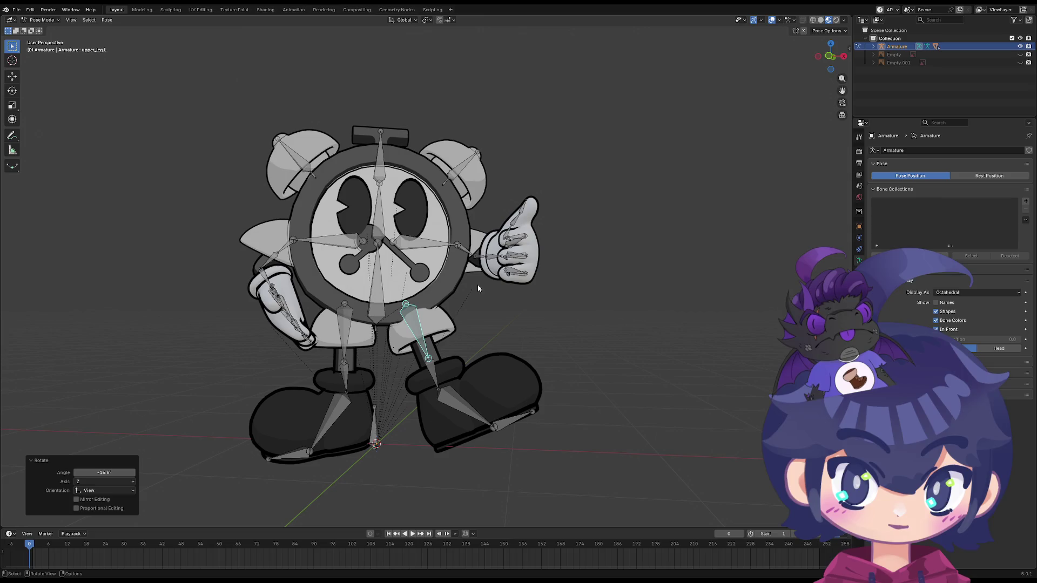
click(468, 169)
key(Tab)
scroll(407, 352, down, 4)
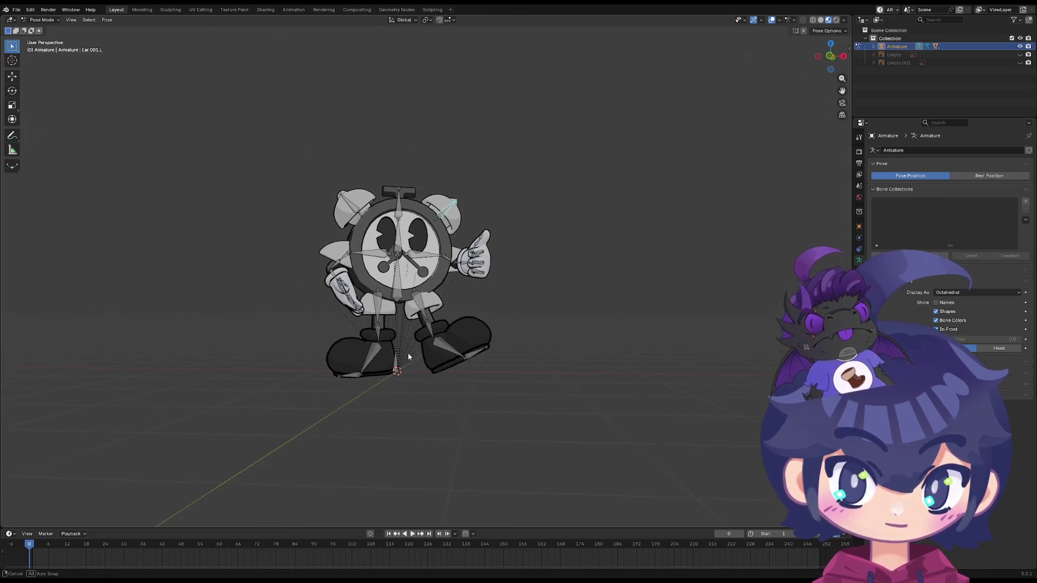
key(Tab)
scroll(531, 349, down, 3)
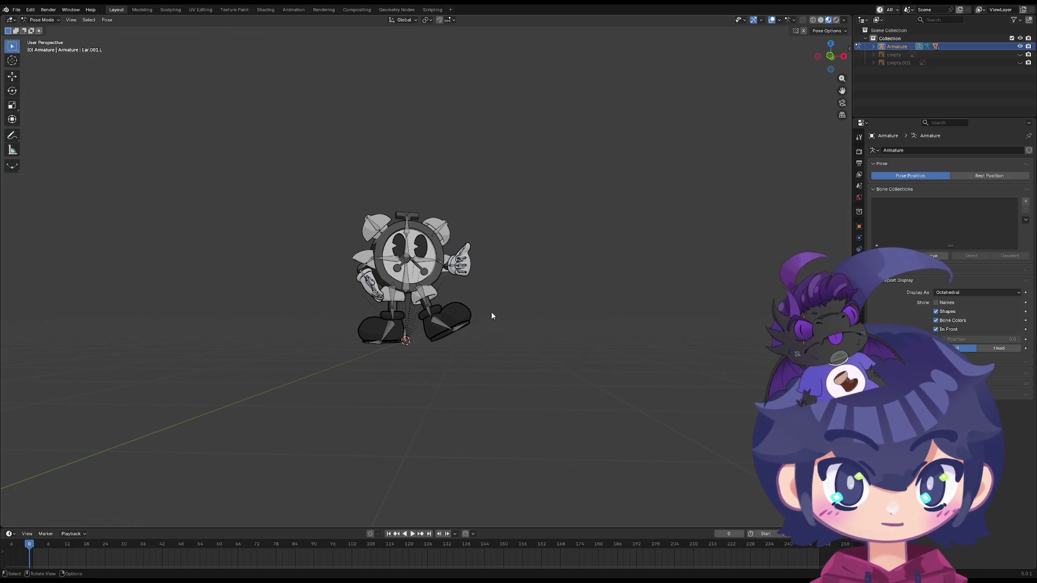
mouse_move(486, 317)
middle_down()
mouse_move(488, 326)
mouse_move(555, 329)
mouse_move(323, 310)
mouse_move(393, 331)
mouse_move(497, 327)
middle_up()
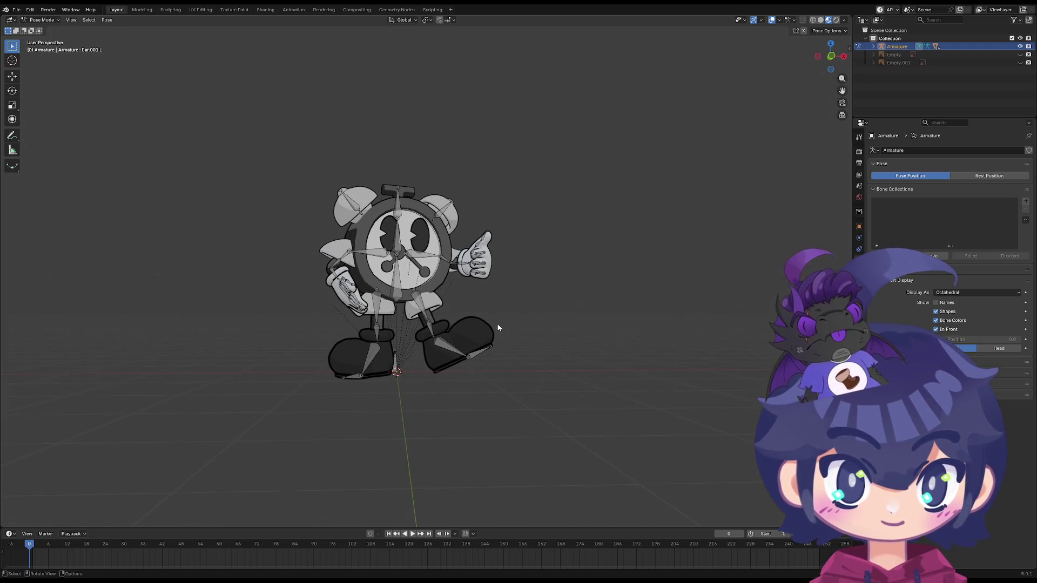
click(836, 21)
mouse_move(486, 254)
middle_down()
mouse_move(470, 218)
mouse_move(481, 247)
mouse_move(530, 238)
mouse_move(694, 259)
mouse_move(393, 283)
mouse_move(464, 277)
middle_up()
key(Tab)
key(Tab)
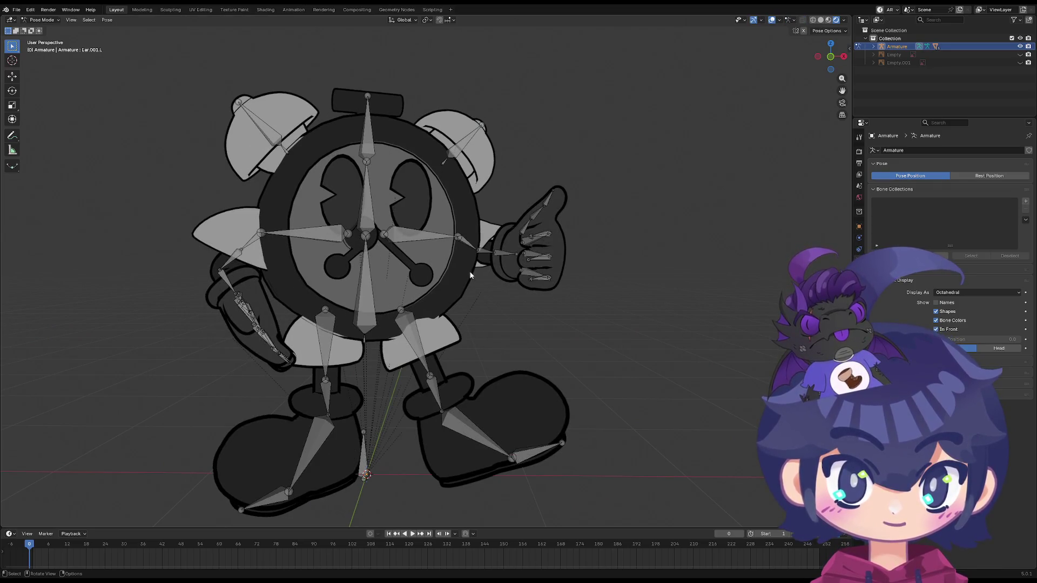
scroll(460, 275, down, 3)
Switch to Object Mode and select the clock ring mesh
click(42, 21)
click(45, 29)
click(449, 275)
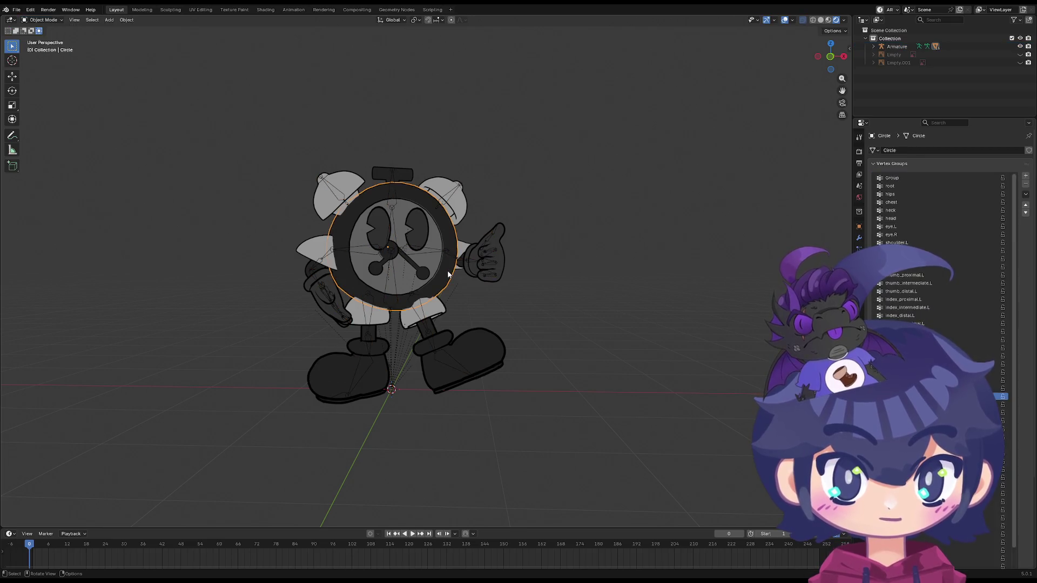
click(448, 274)
Show the Circle's materials, pick Material.001, and go to the Modeling workspace
click(859, 295)
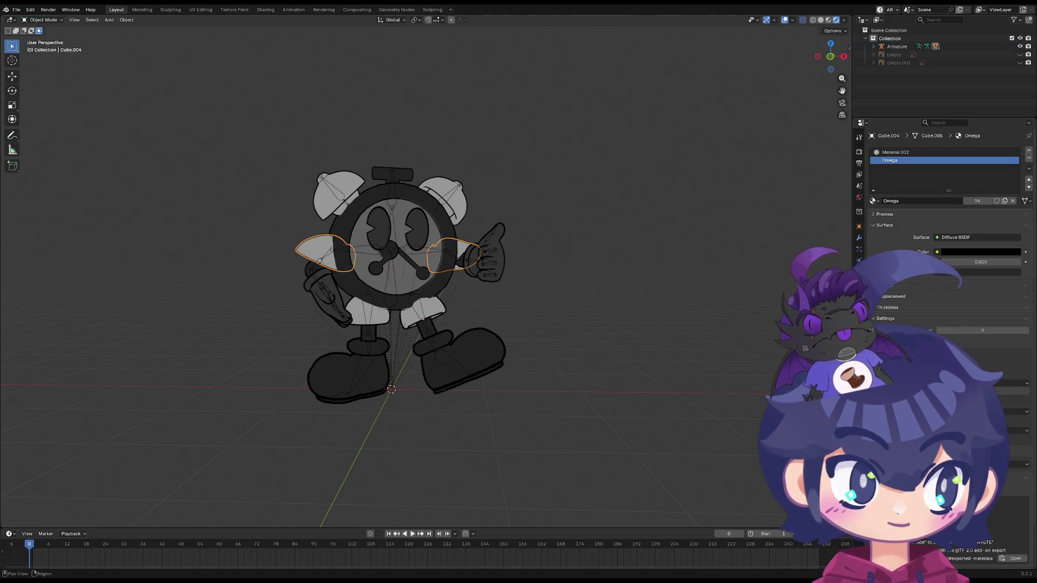
scroll(528, 261, up, 2)
click(557, 247)
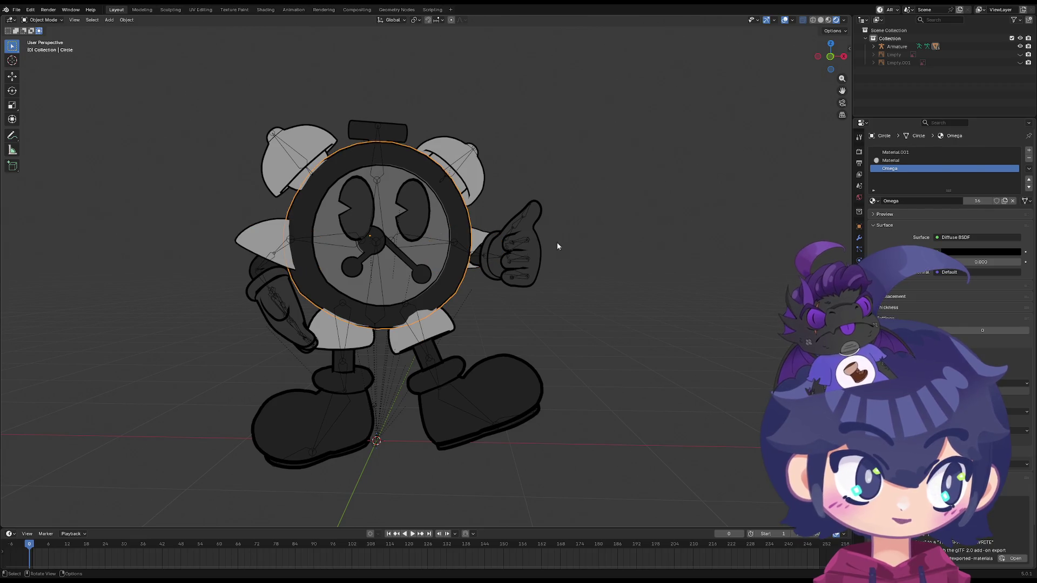
click(910, 152)
scroll(502, 294, up, 4)
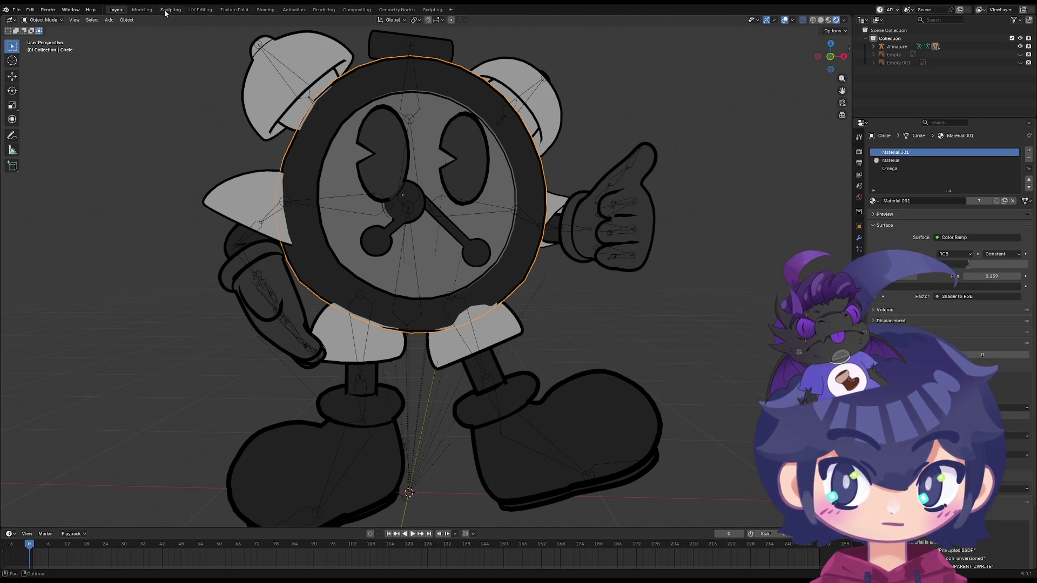
click(142, 10)
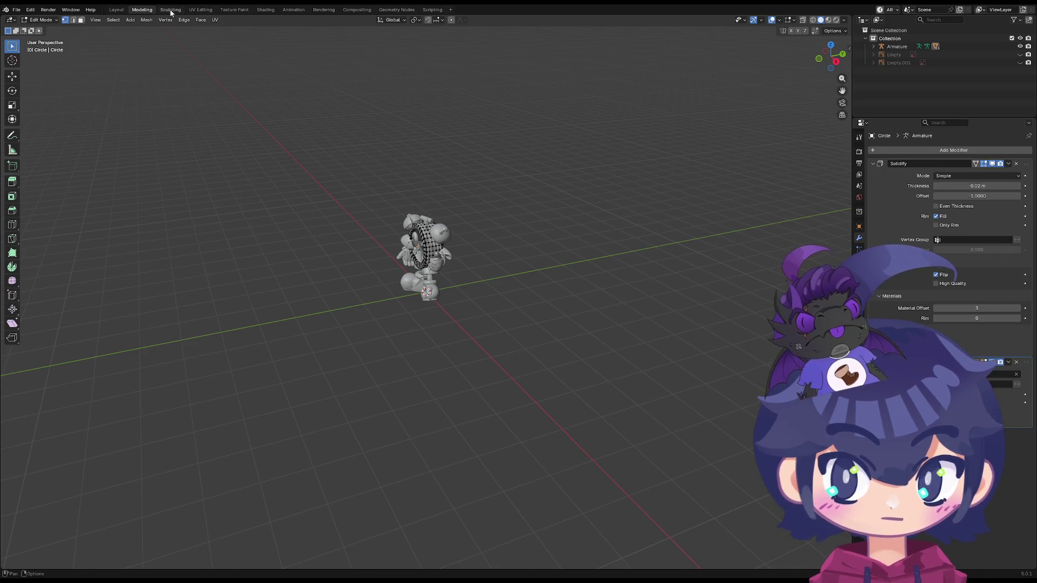
Open the Shading workspace and display the viewport in Rendered shading
click(170, 10)
click(200, 10)
click(234, 10)
click(265, 10)
middle_drag(284, 31, 794, 91)
click(841, 20)
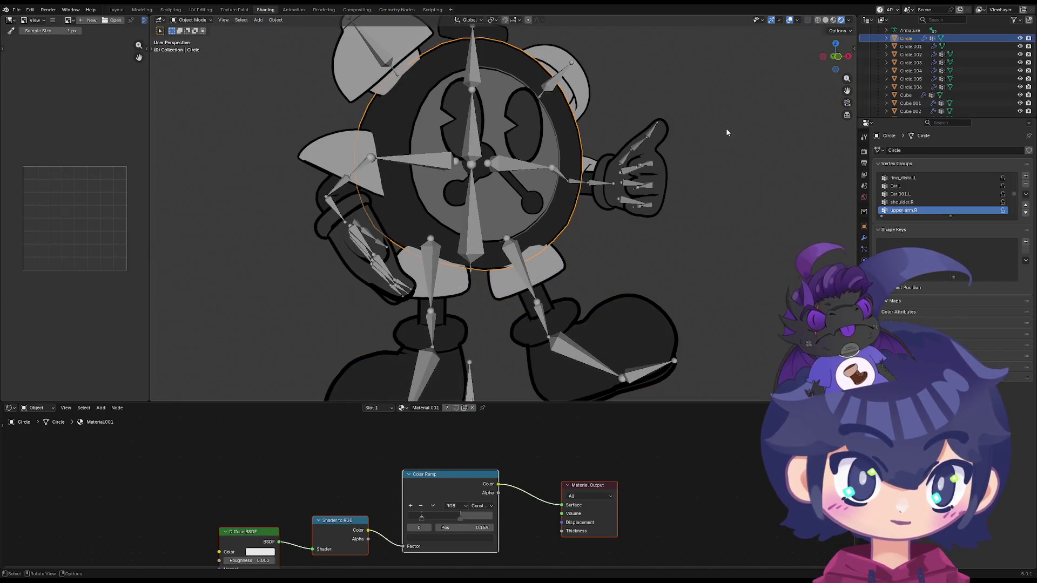
scroll(572, 283, down, 2)
middle_drag(462, 514, 544, 495)
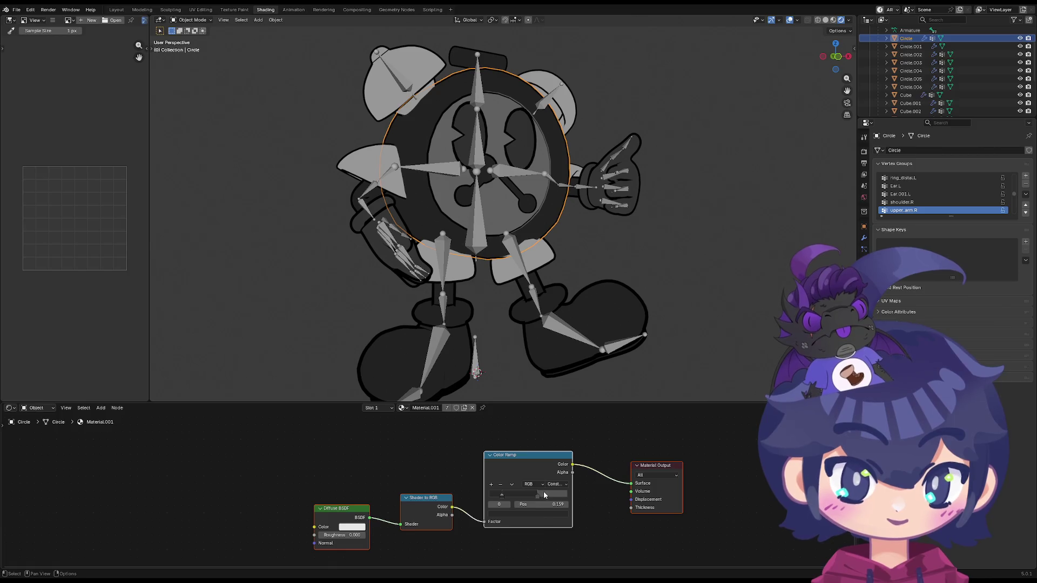
Move the Color Ramp stop to 0.623 and set its colour to white
drag(539, 497, 550, 497)
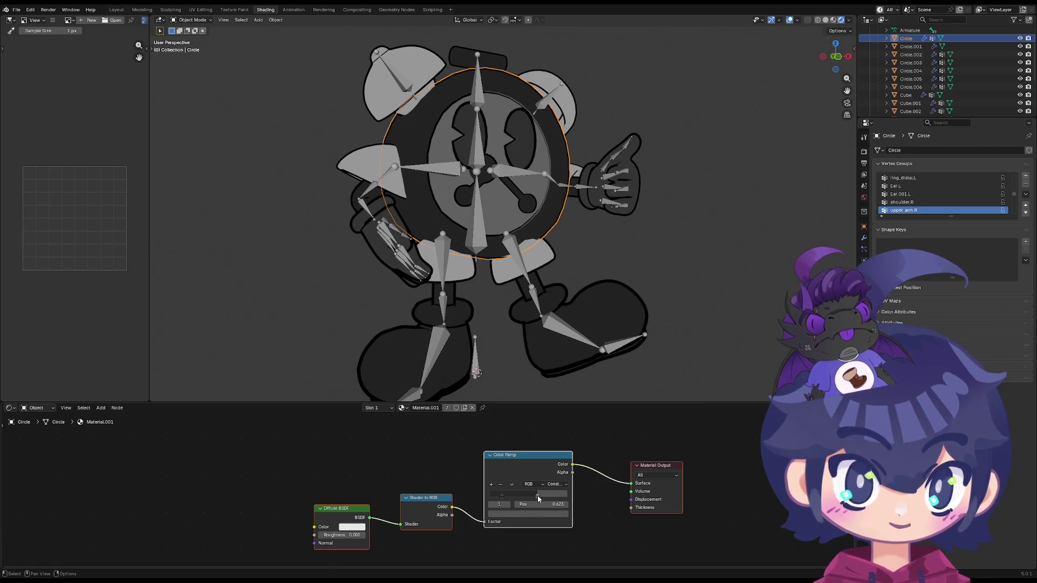
click(526, 514)
drag(553, 421, 554, 387)
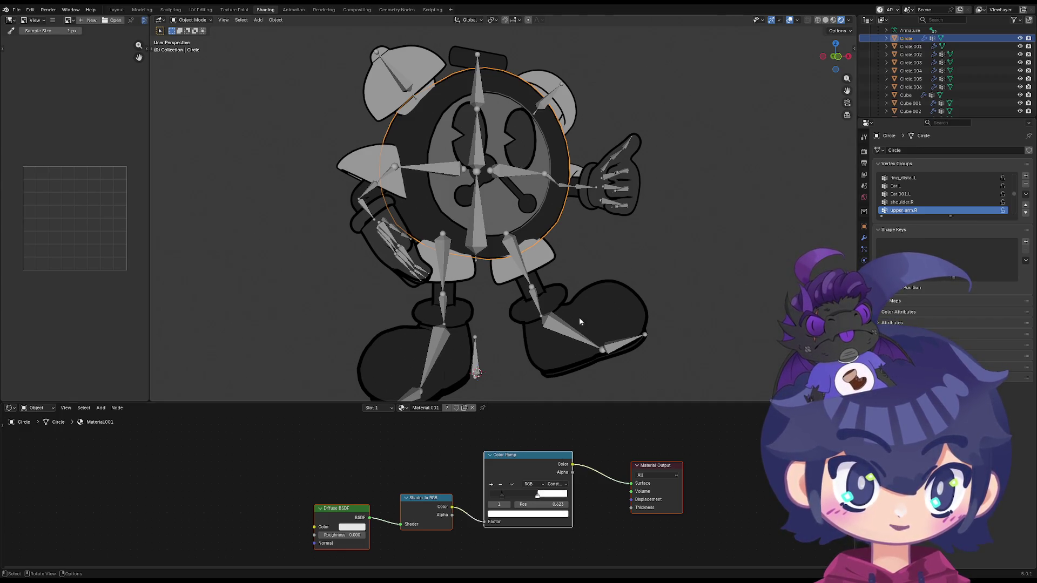
scroll(577, 325, up, 3)
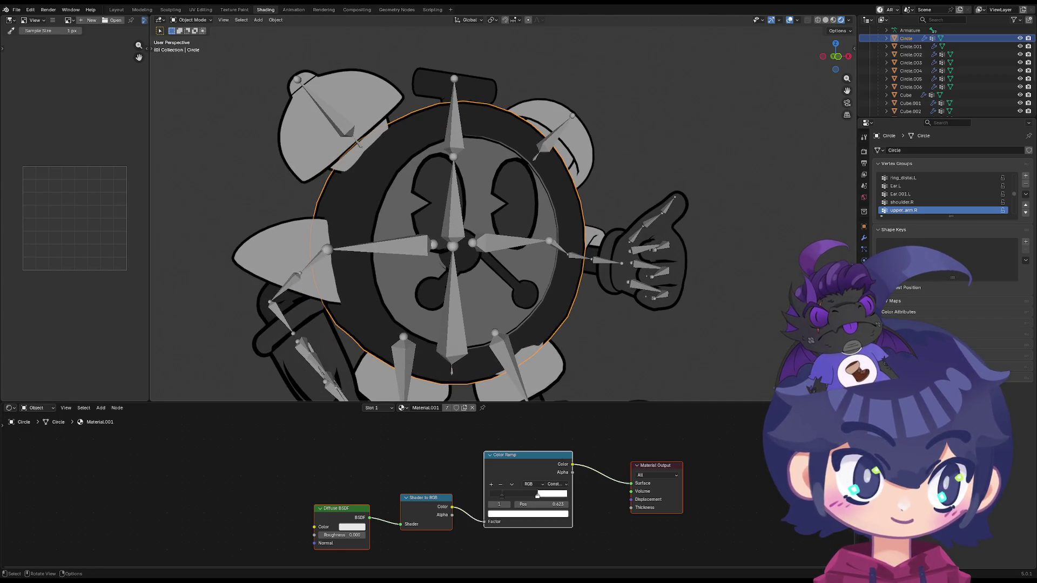
Reposition the ramp stop to 0.518 and set its colour to white again
click(864, 294)
shift+middle_drag(657, 322, 671, 292)
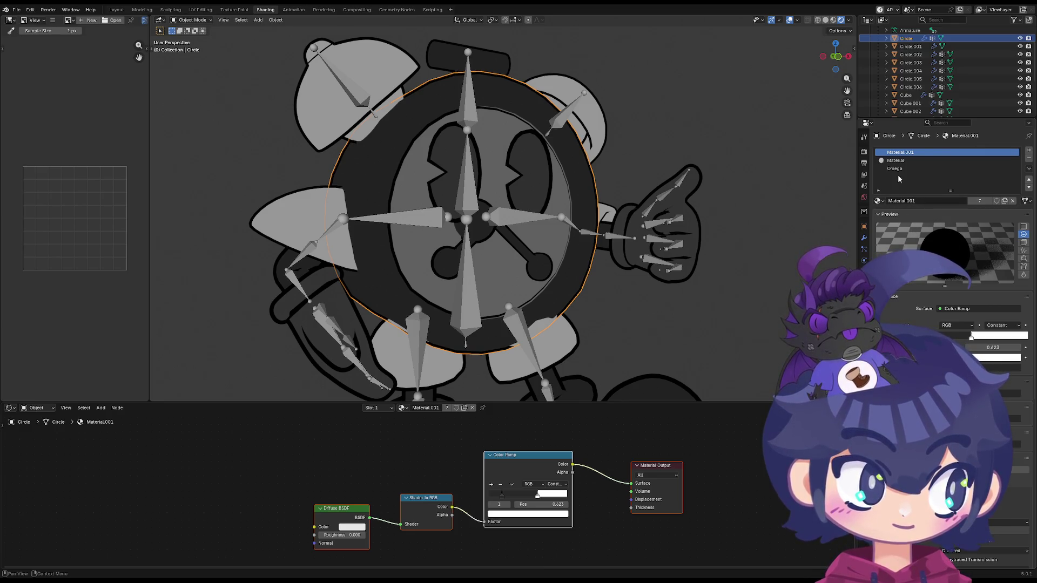
click(409, 410)
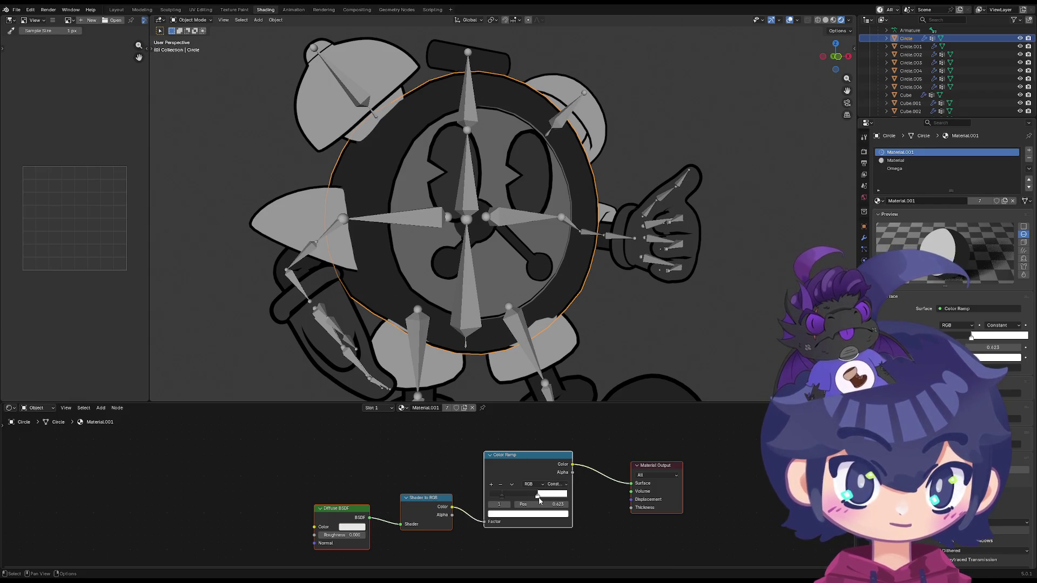
middle_drag(540, 500, 530, 499)
drag(526, 499, 530, 499)
click(514, 512)
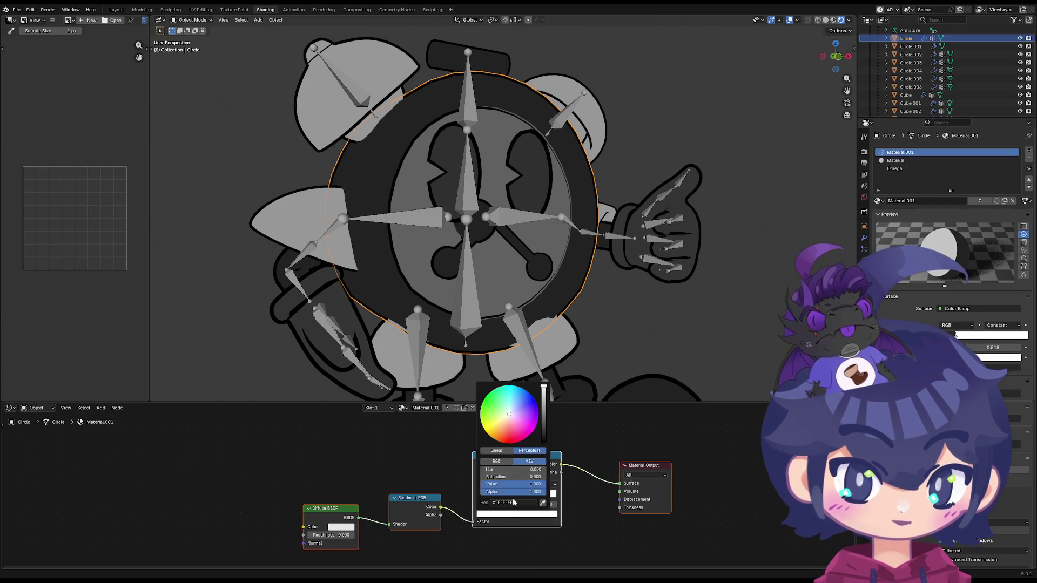
mouse_move(540, 398)
mouse_down()
mouse_move(543, 444)
mouse_move(543, 386)
mouse_up()
mouse_move(572, 389)
middle_down()
mouse_move(526, 318)
mouse_move(479, 323)
mouse_move(362, 298)
mouse_move(411, 245)
mouse_move(739, 254)
mouse_move(586, 245)
middle_up()
click(367, 266)
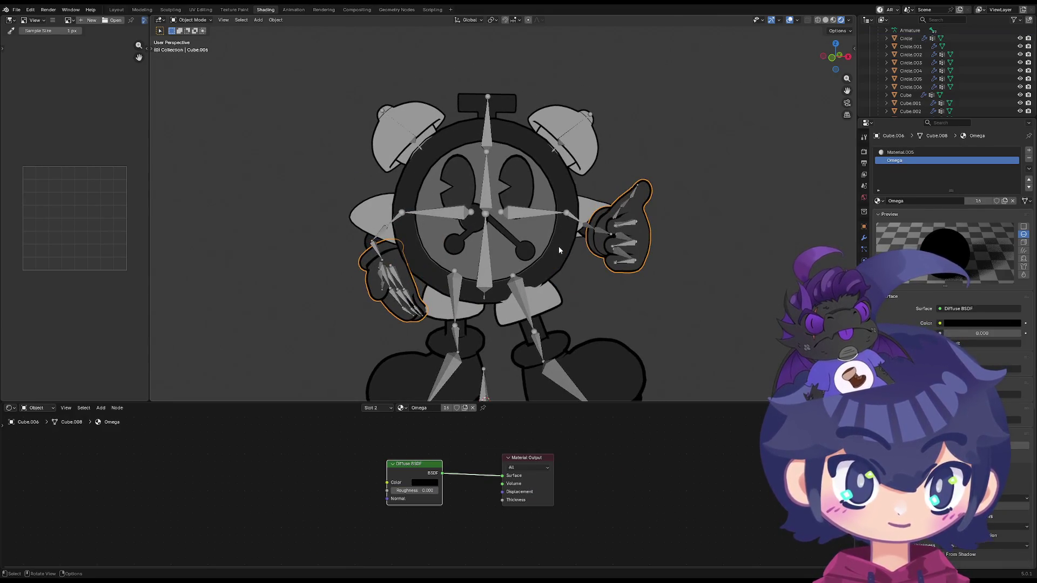
Reselect the clock ring and review its Solidify modifier and Material.001 settings
click(558, 247)
click(864, 238)
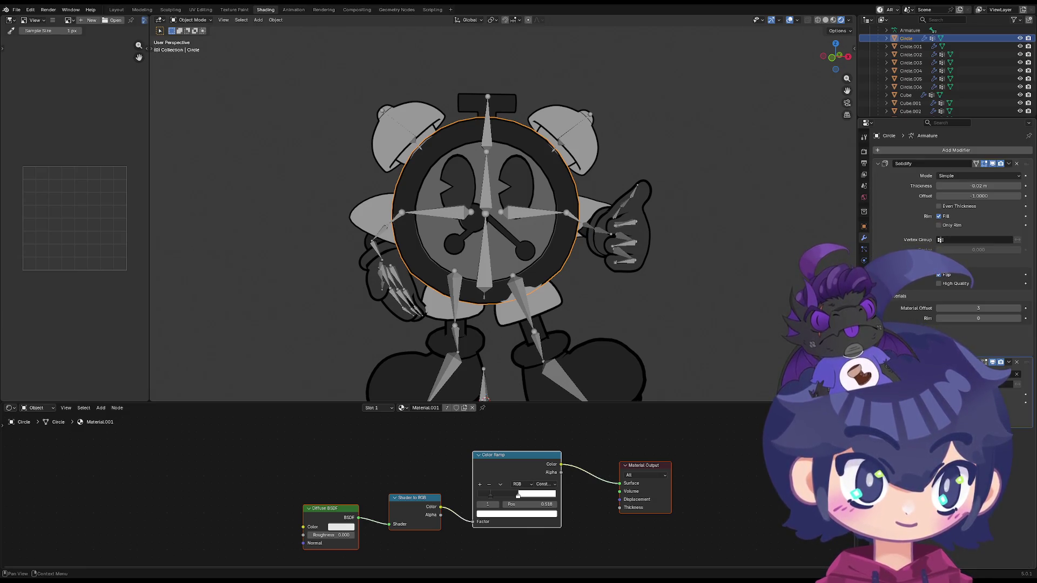
click(863, 294)
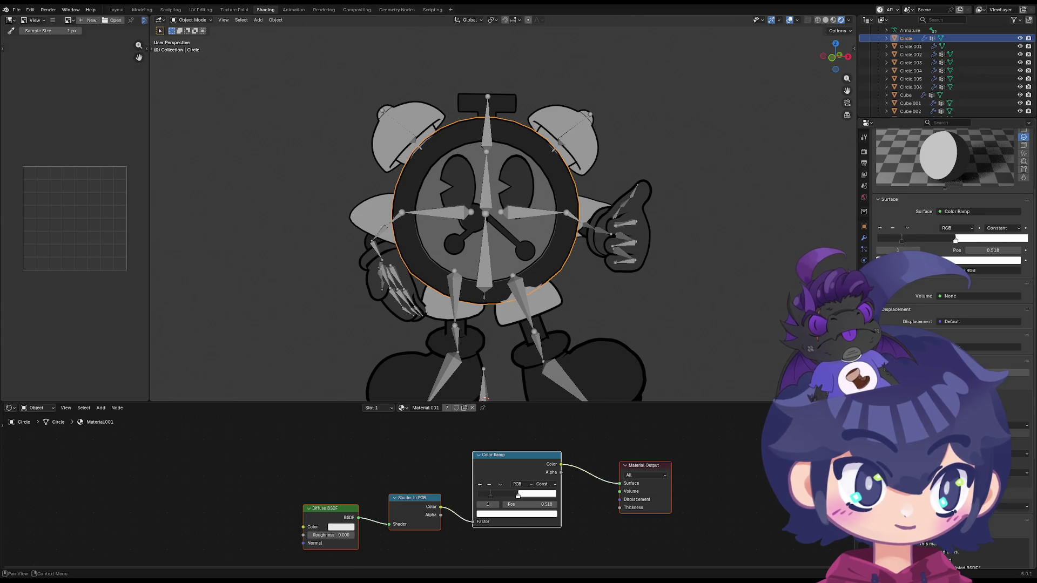
scroll(514, 236, up, 2)
mouse_move(541, 283)
middle_down()
mouse_move(557, 278)
mouse_move(536, 275)
middle_up()
shift+scroll(536, 276, down, 4)
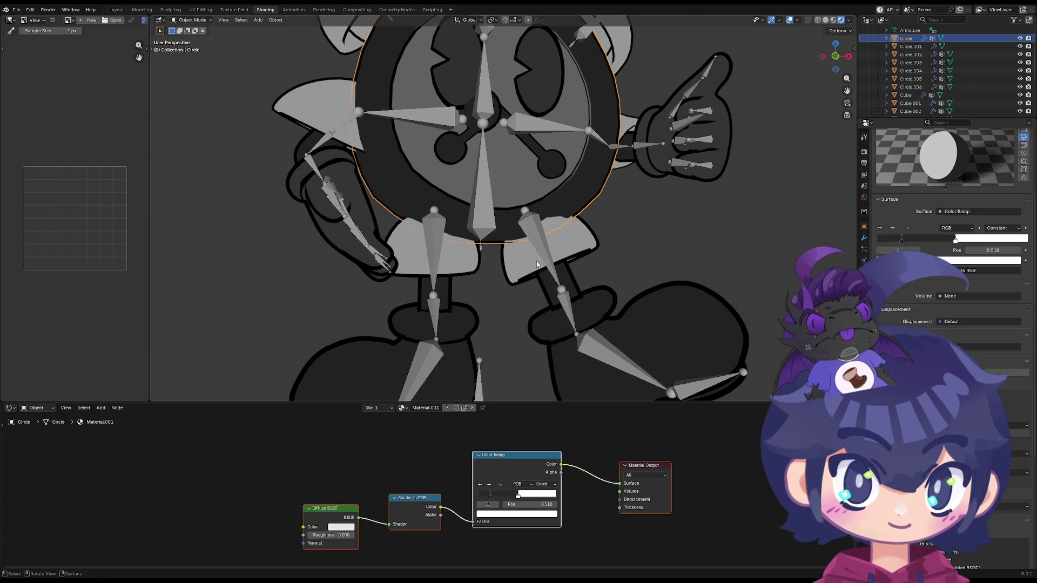
Switch the viewport to Material Preview, then Rendered, and bring up the Shift+A Add menu
click(833, 20)
click(840, 20)
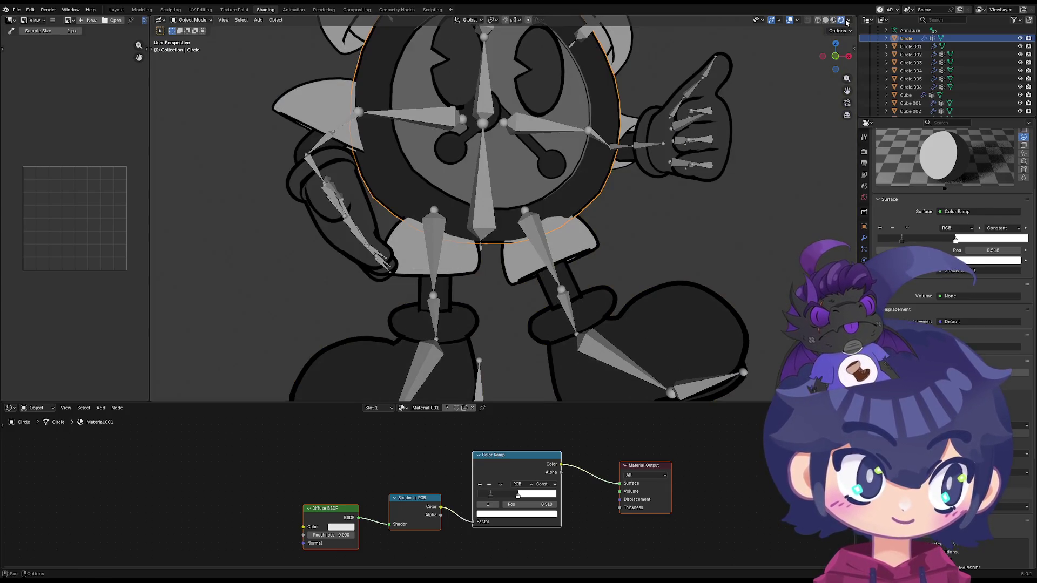
scroll(637, 195, down, 5)
key(shift+a)
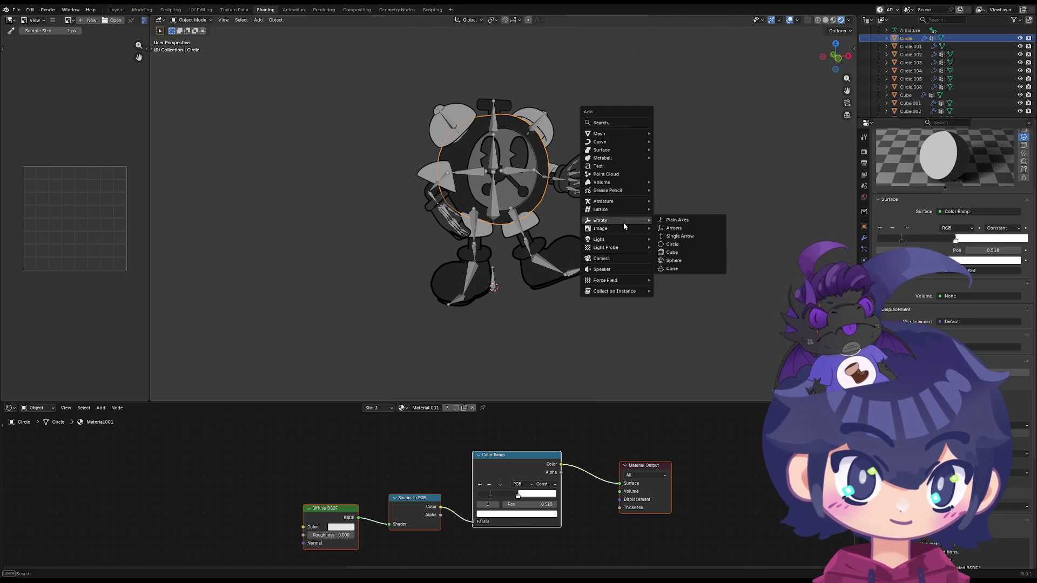
Dismiss the add menu, return to the layout and orbit to face the character
click(123, 15)
click(121, 12)
scroll(460, 181, down, 2)
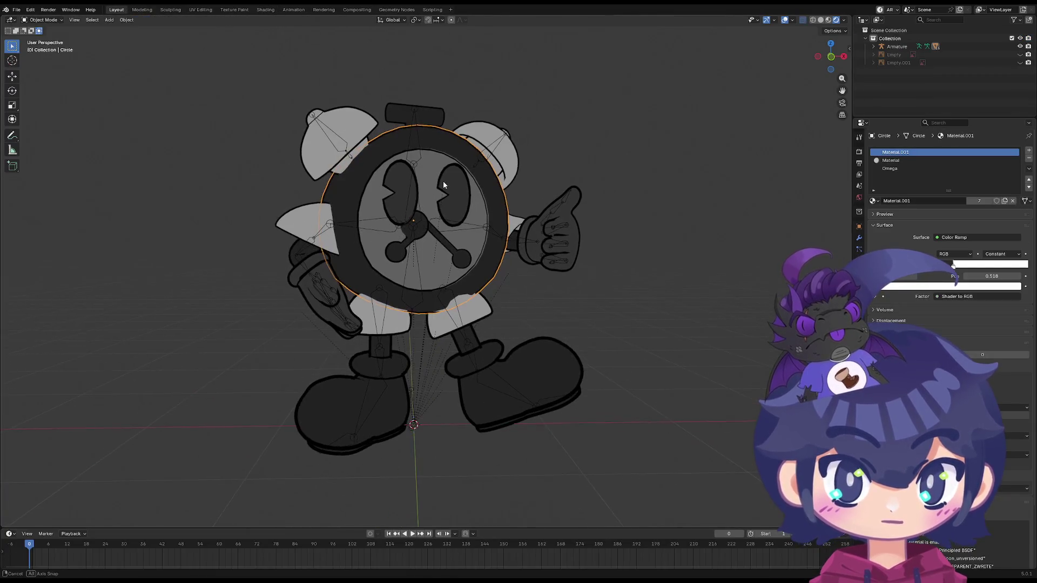
key(shift+space)
mouse_move(539, 153)
middle_down()
mouse_move(546, 173)
mouse_move(530, 172)
mouse_move(538, 181)
middle_up()
right_click(538, 181)
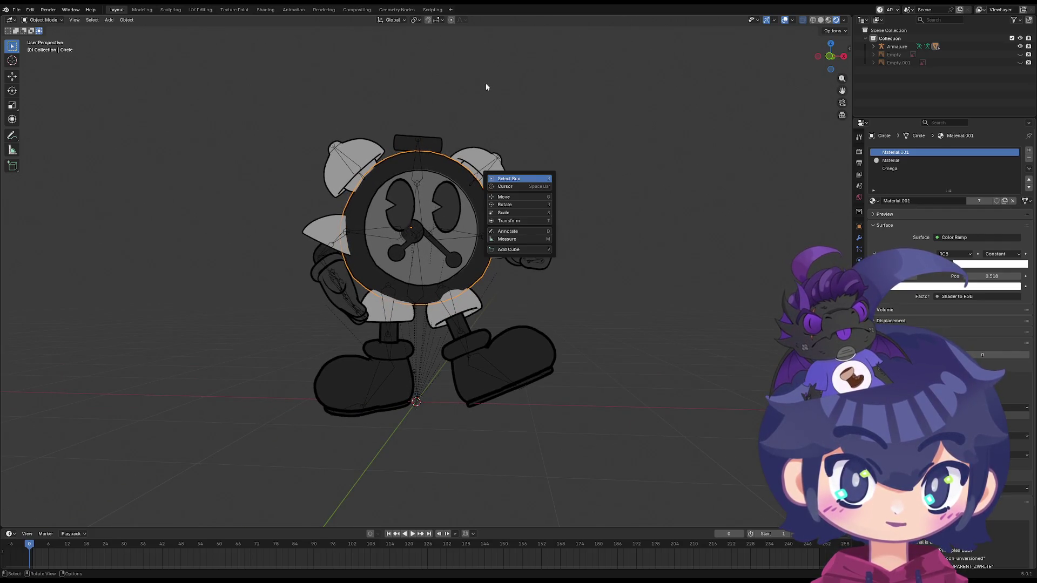
Select everything and raise the character about 0.41 m along Z
key(a)
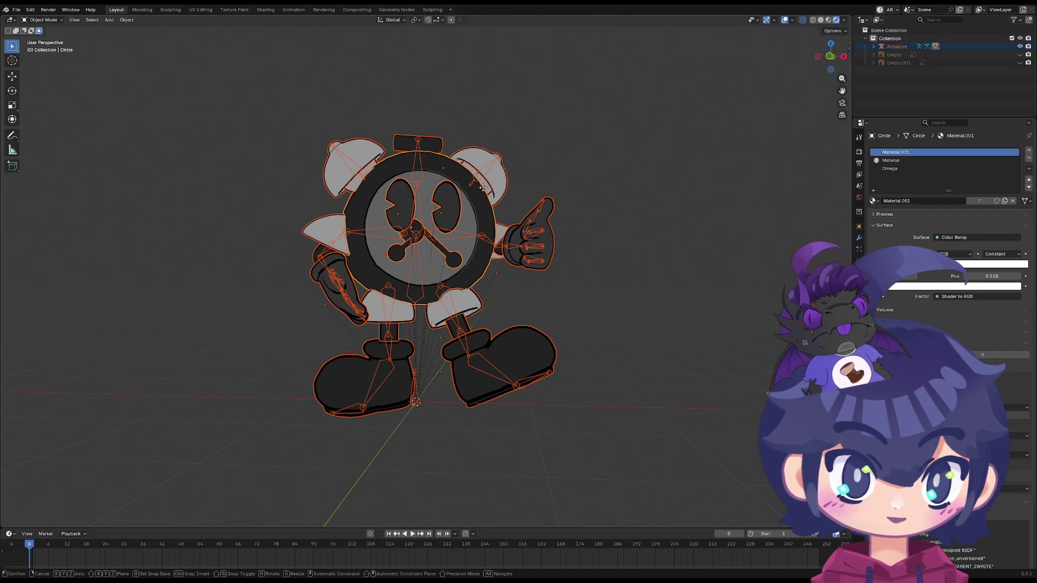
key(g)
key(z)
click(488, 146)
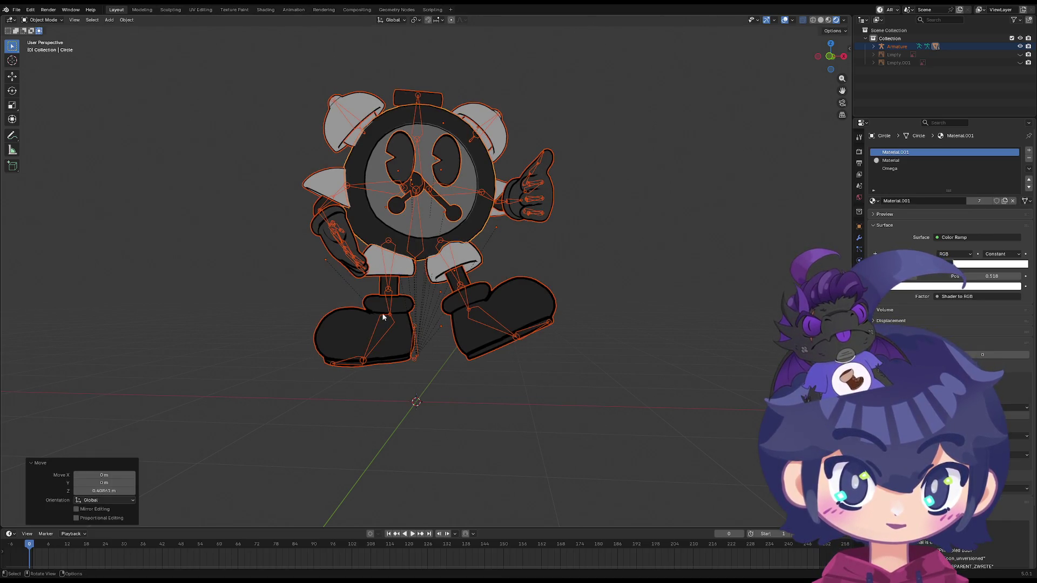
Select the armature and toggle it into Edit Mode and back to Object Mode
click(384, 336)
key(Tab)
key(Tab)
key(Tab)
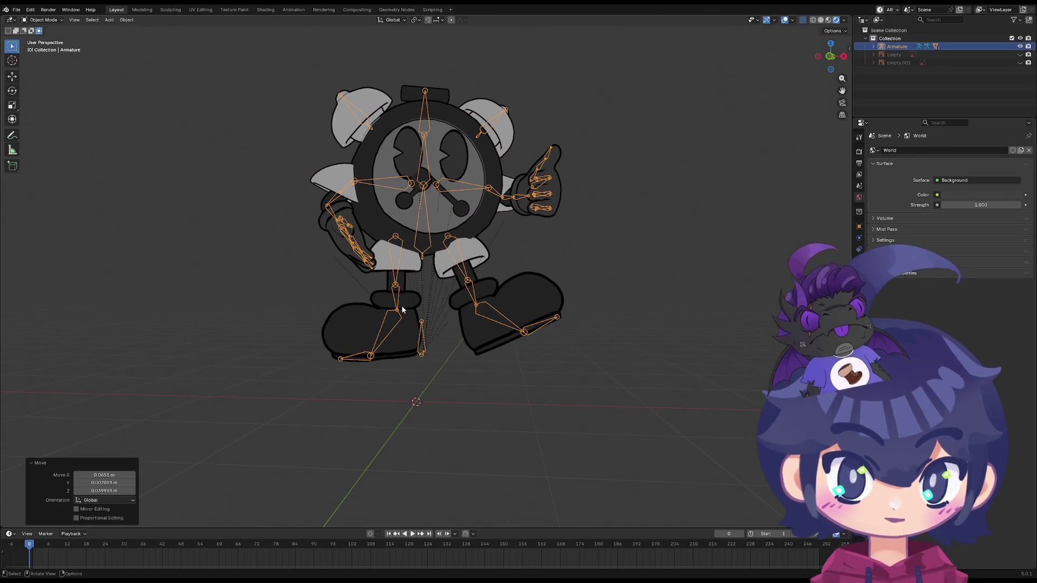
key(Tab)
Add a point light and place it above the character
key(shift+a)
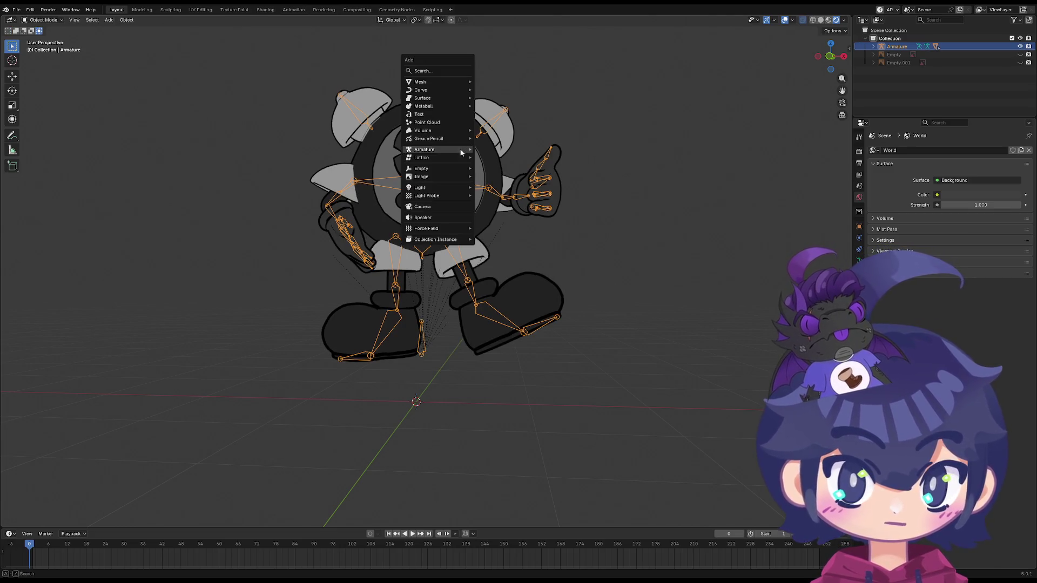
mouse_move(460, 188)
click(495, 190)
scroll(565, 144, down, 4)
key(g)
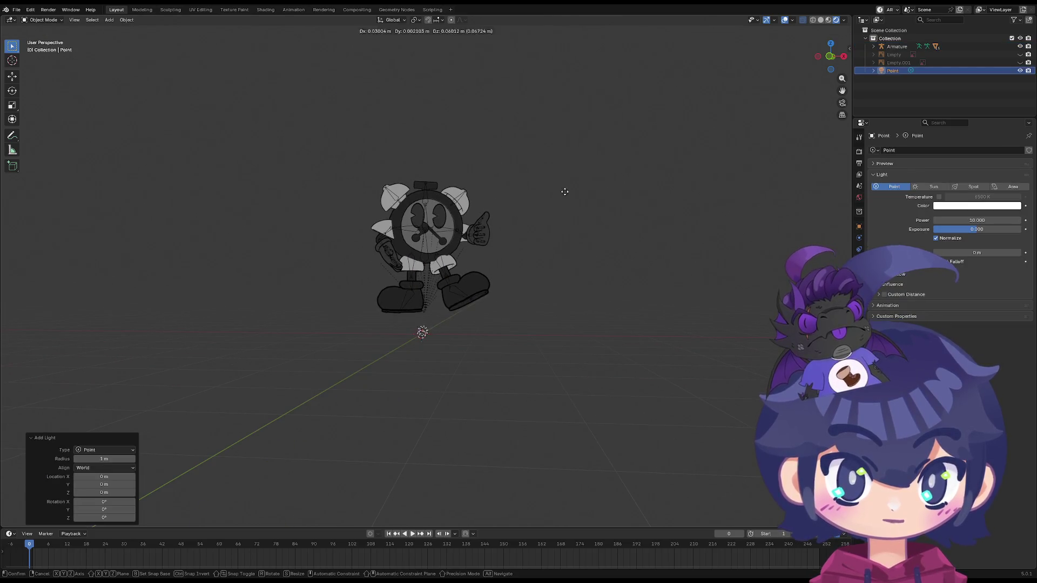
click(654, 70)
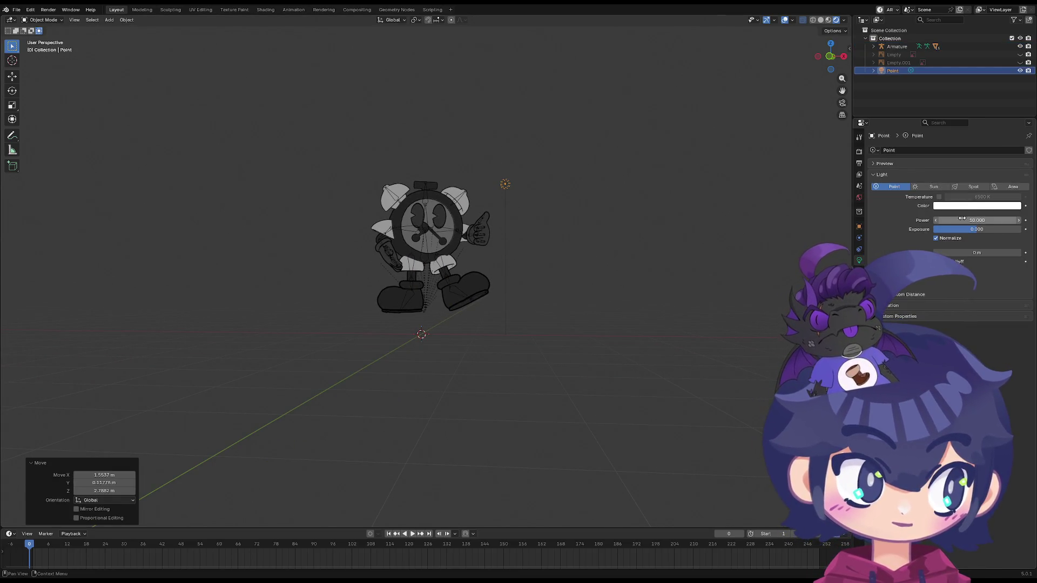
Raise the light's power to 64.8, switch to Material Preview shading, then delete the light
drag(976, 220, 1016, 221)
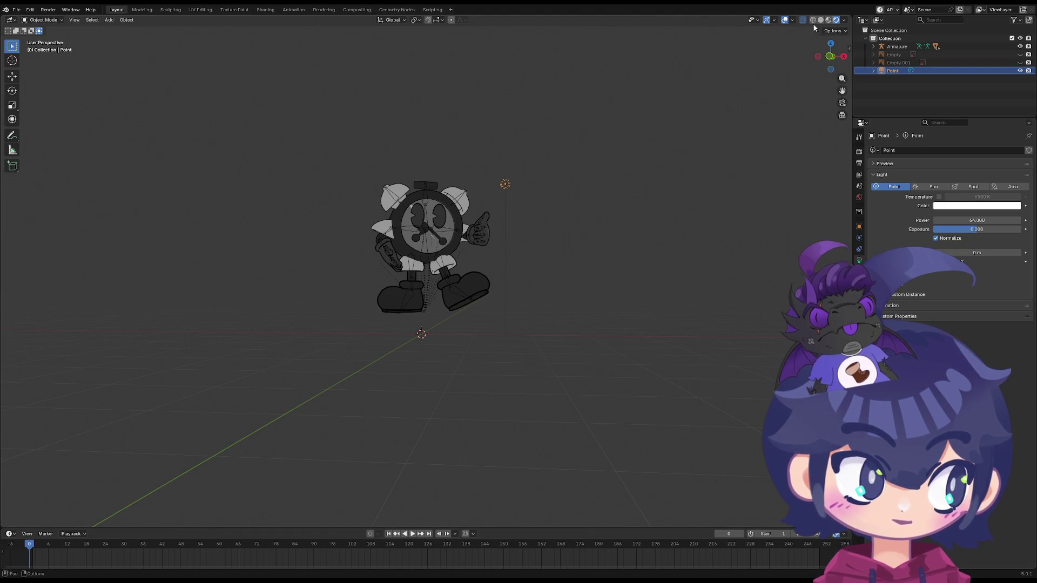
scroll(454, 172, up, 2)
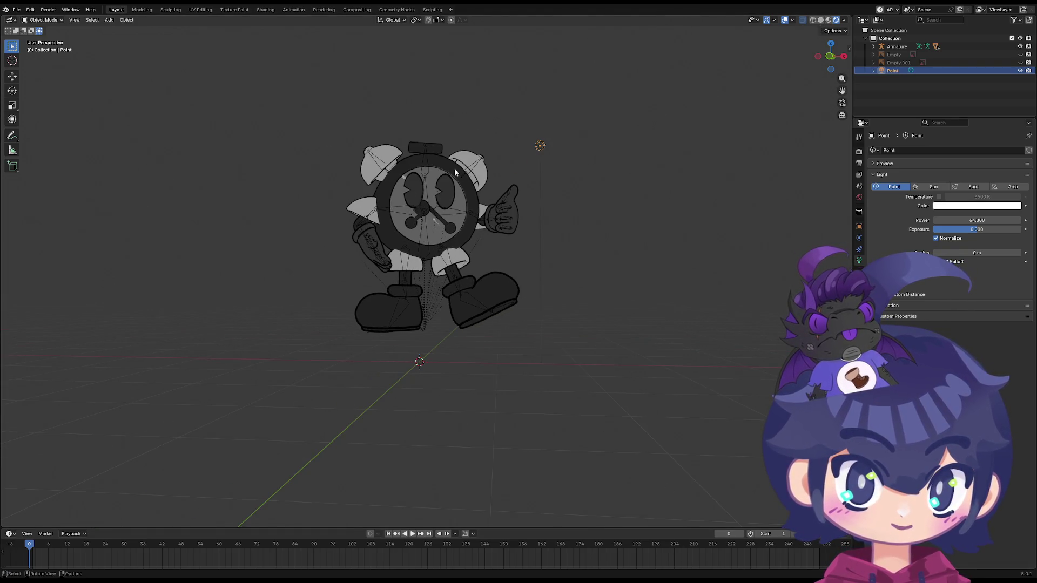
click(828, 20)
mouse_move(650, 99)
middle_down()
mouse_move(542, 164)
mouse_move(566, 167)
middle_up()
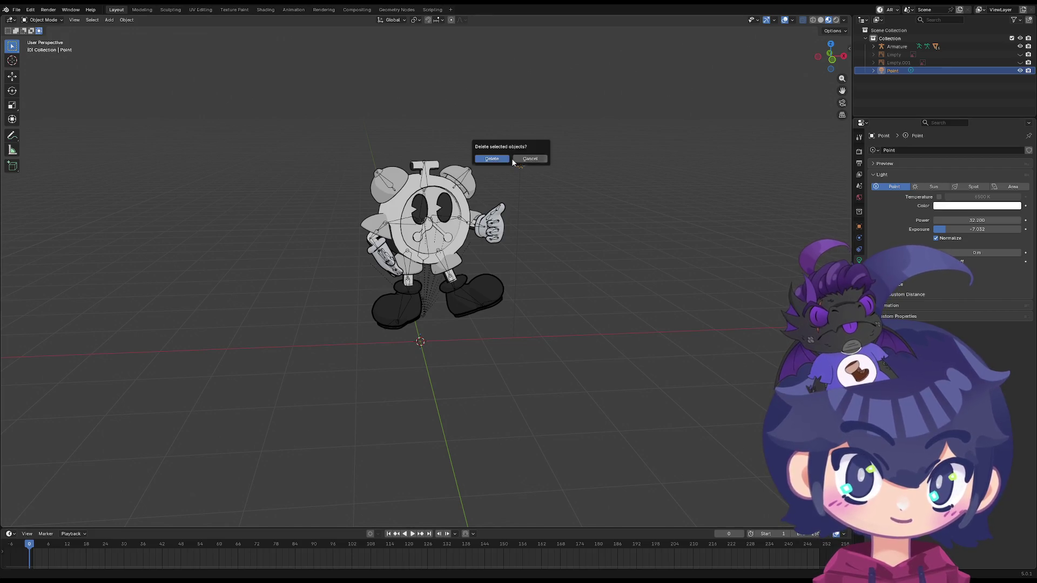
click(506, 159)
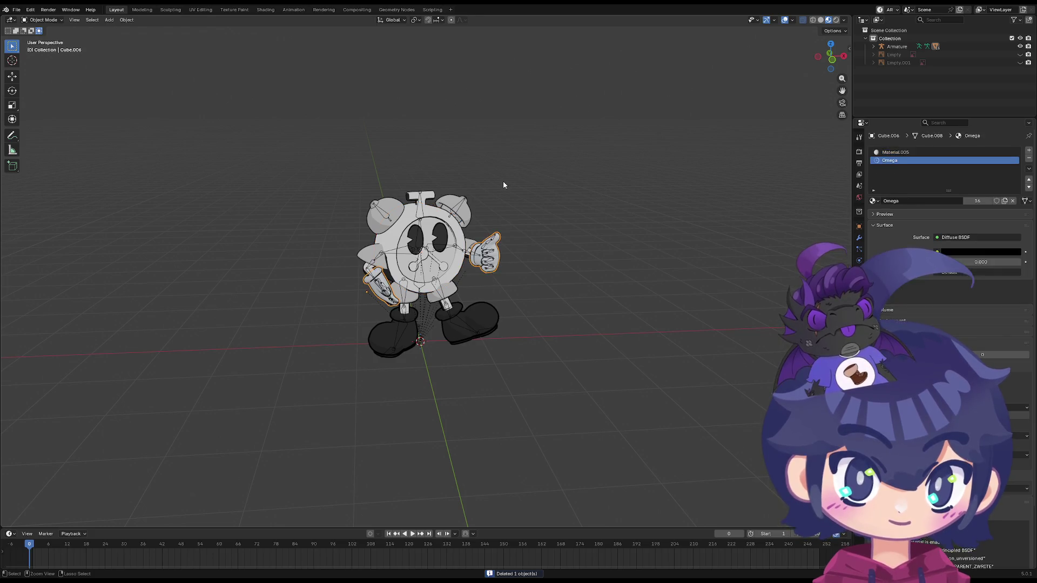
Select the whole character and raise it vertically along Z
mouse_move(501, 184)
middle_down()
mouse_move(455, 178)
mouse_move(482, 191)
middle_up()
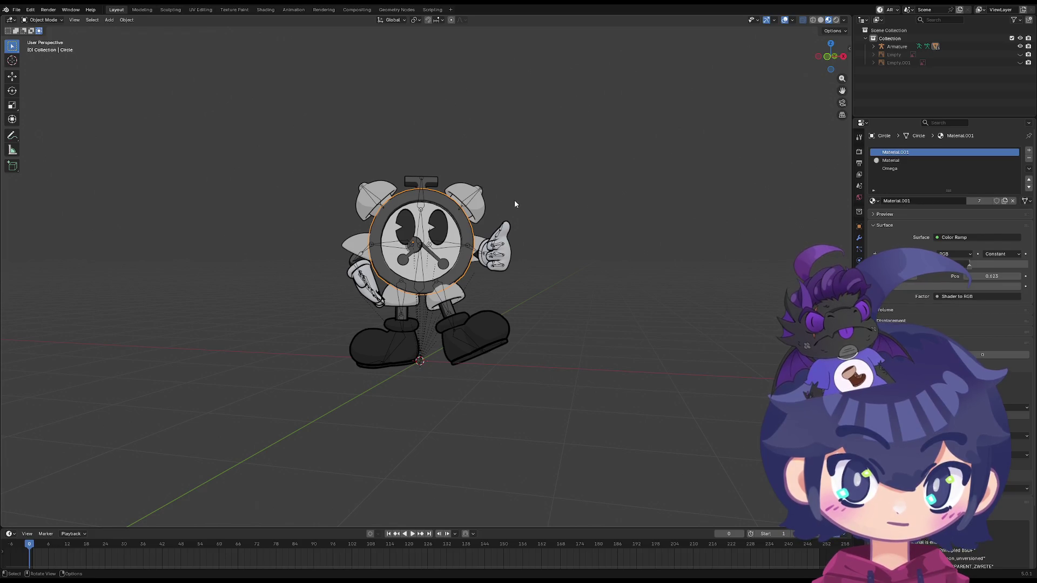
key(a)
key(g)
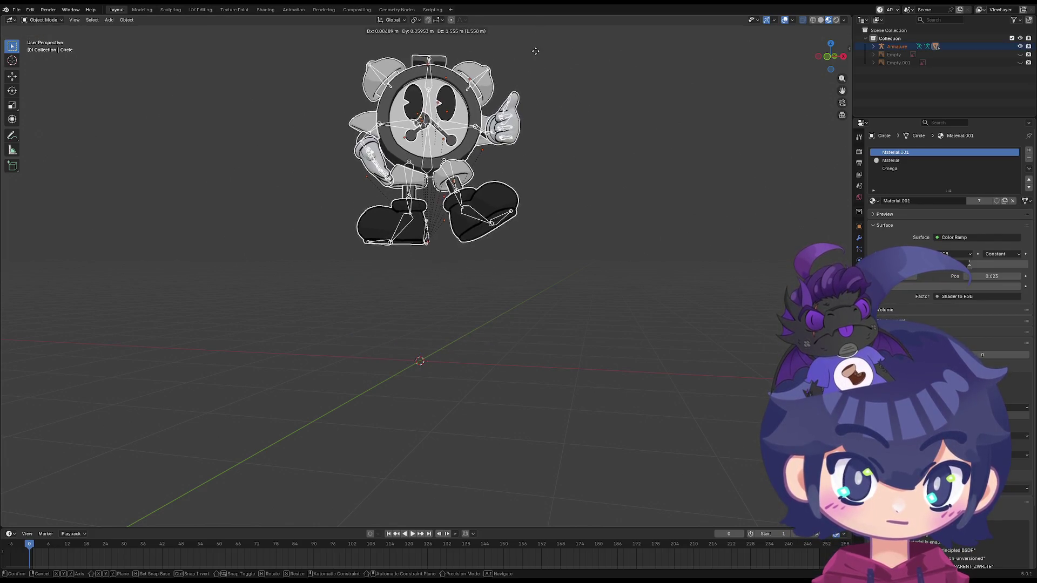
key(Escape)
key(g)
key(z)
click(494, 199)
Undo an extra vertical move, cancel a trial Z rotation, and open the interaction mode list
key(g)
key(z)
key(Escape)
key(ctrl+z)
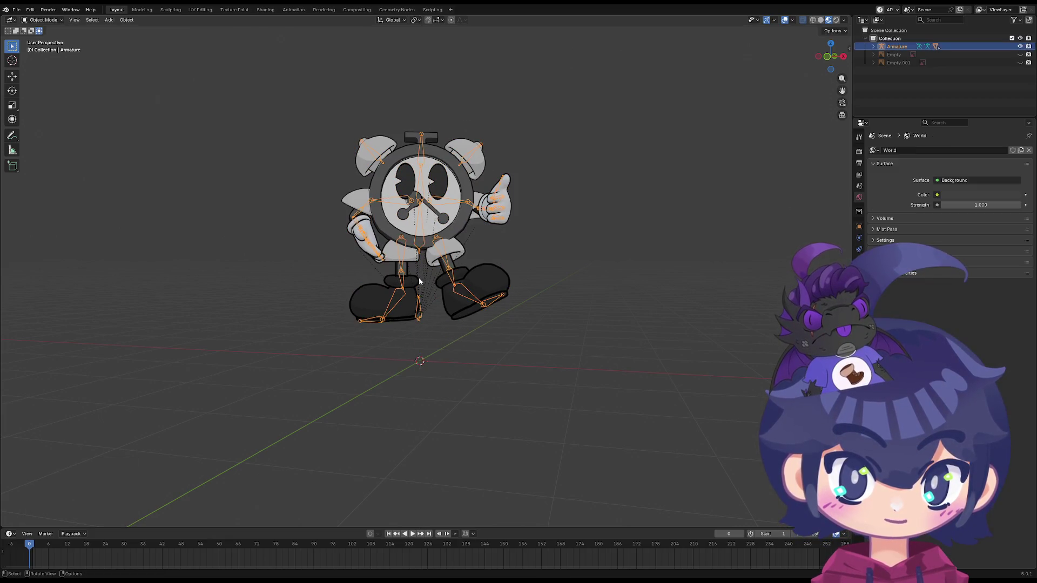
key(r)
key(z)
key(Escape)
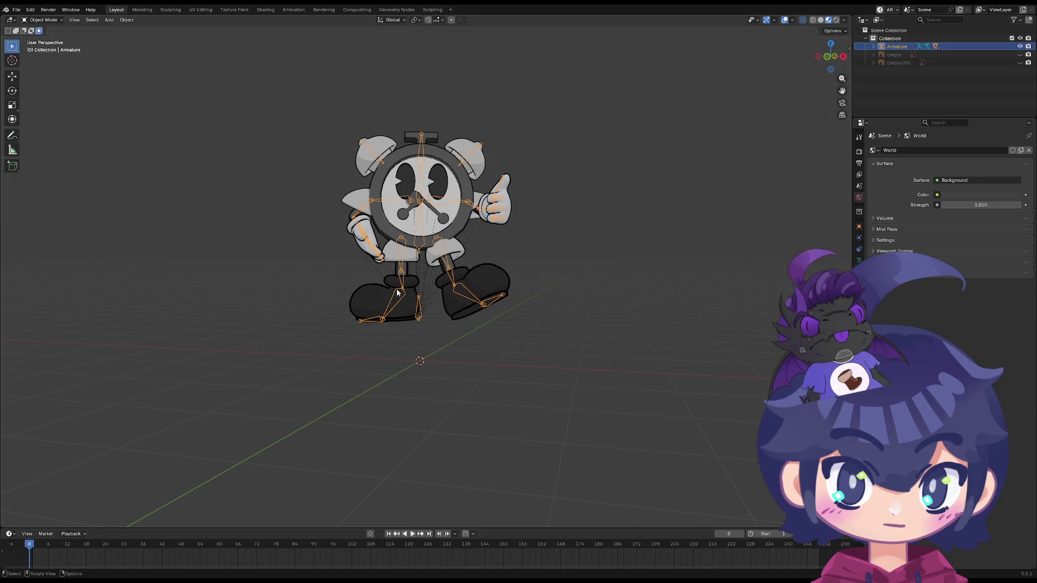
click(45, 20)
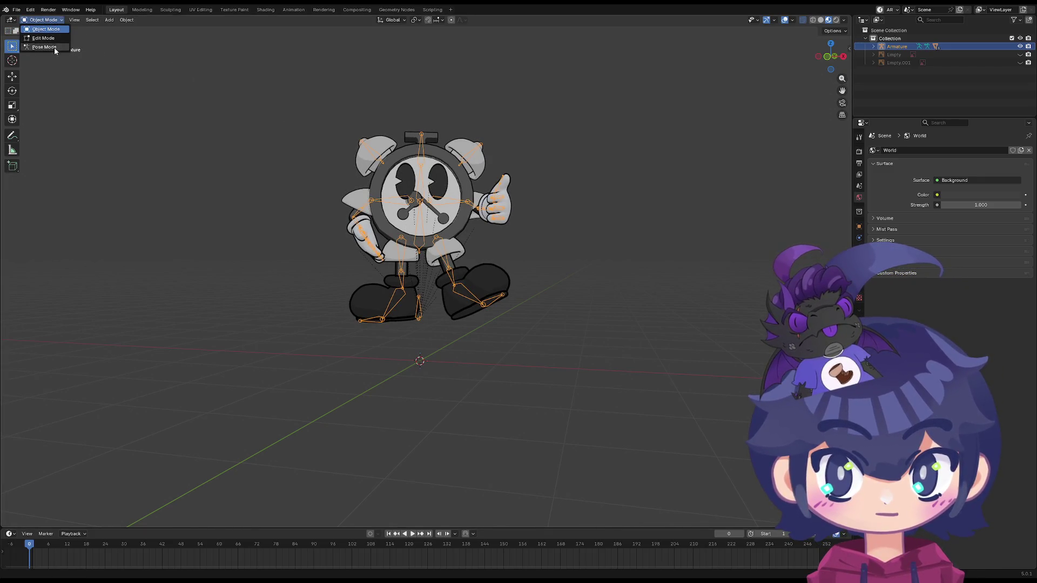
Switch the rig to Pose Mode and rotate the right lower leg bone
click(55, 48)
scroll(360, 273, up, 3)
key(r)
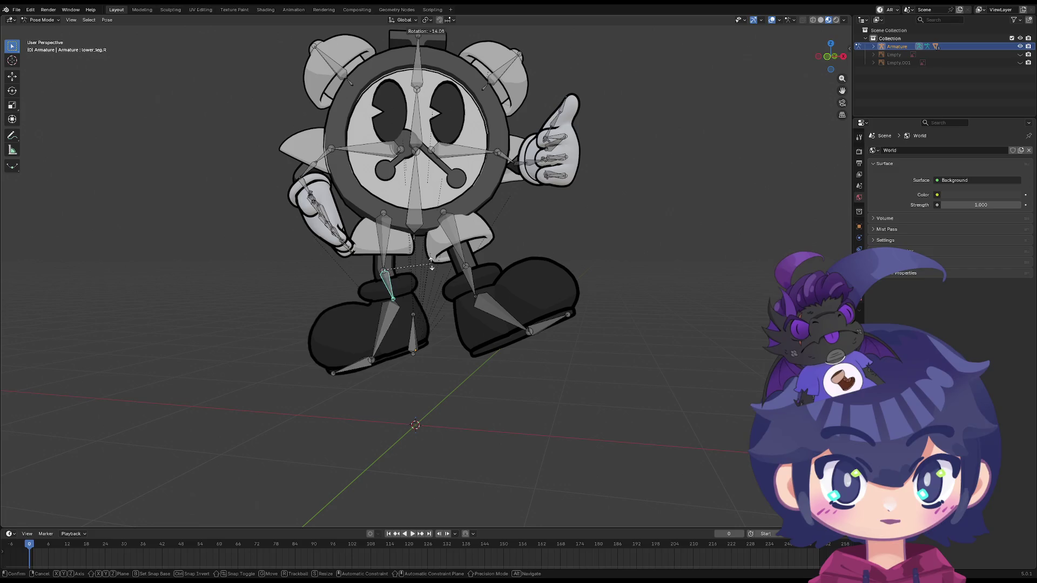
click(425, 262)
Rotate the left upper and lower leg bones to swing the left leg
click(400, 324)
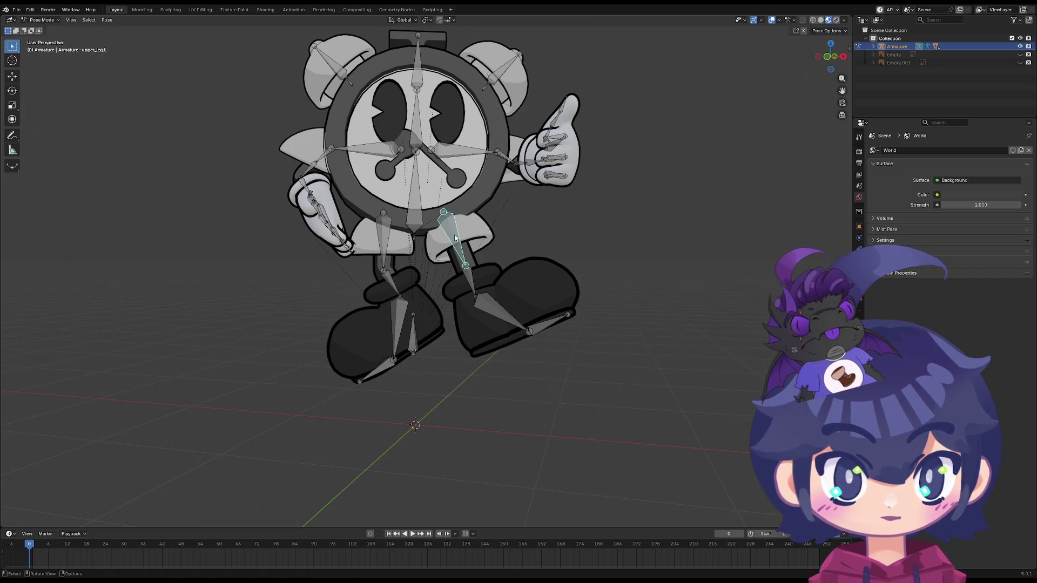
key(r)
click(459, 241)
click(473, 256)
key(r)
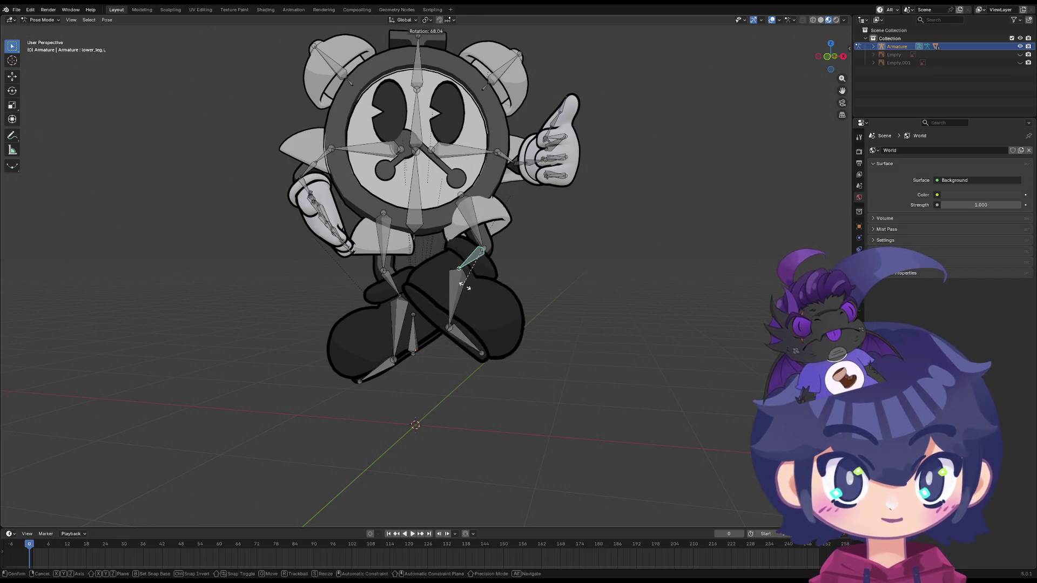
click(472, 267)
mouse_move(472, 267)
middle_down()
mouse_move(436, 271)
mouse_move(513, 254)
middle_up()
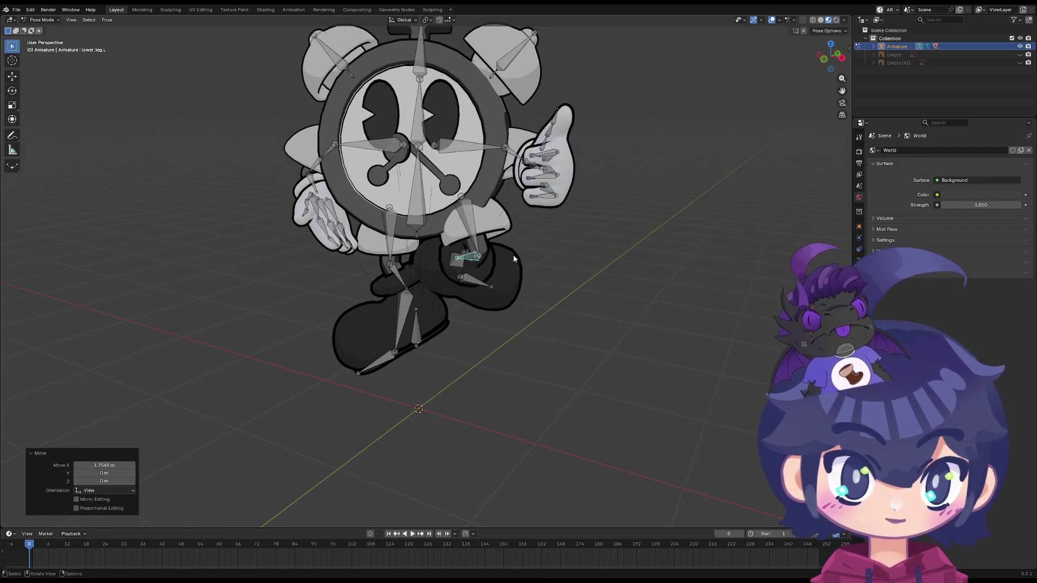
Try a 42.7° X-axis rotation of the left upper leg, then undo it
key(ctrl+z)
key(ctrl+z)
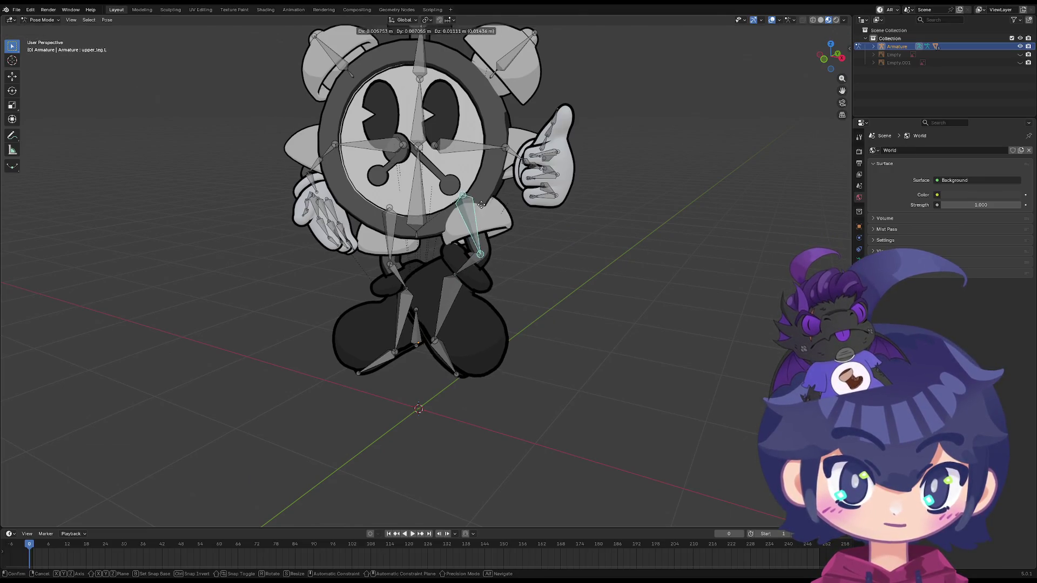
key(r)
key(z)
key(x)
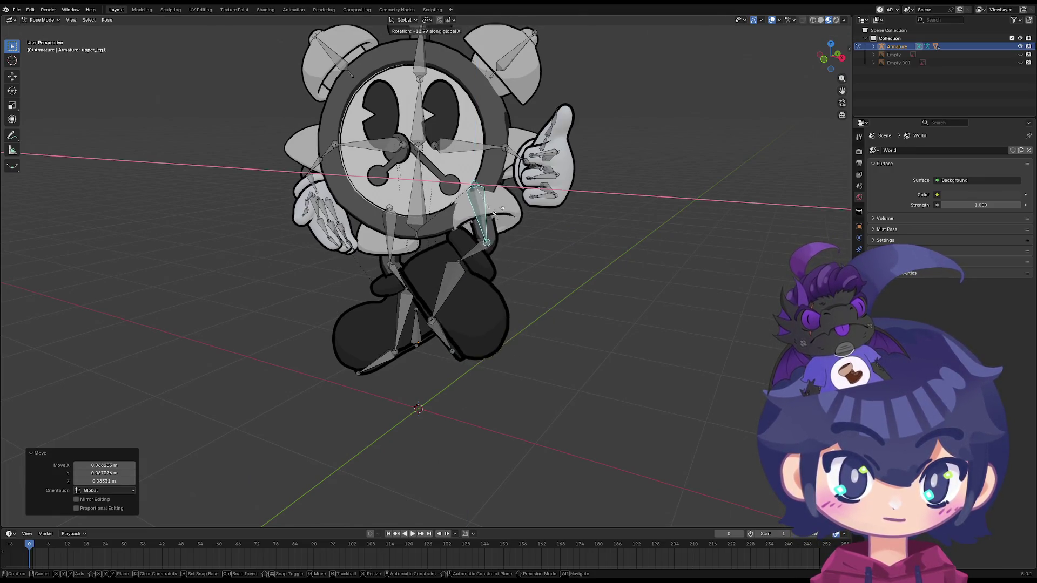
click(512, 188)
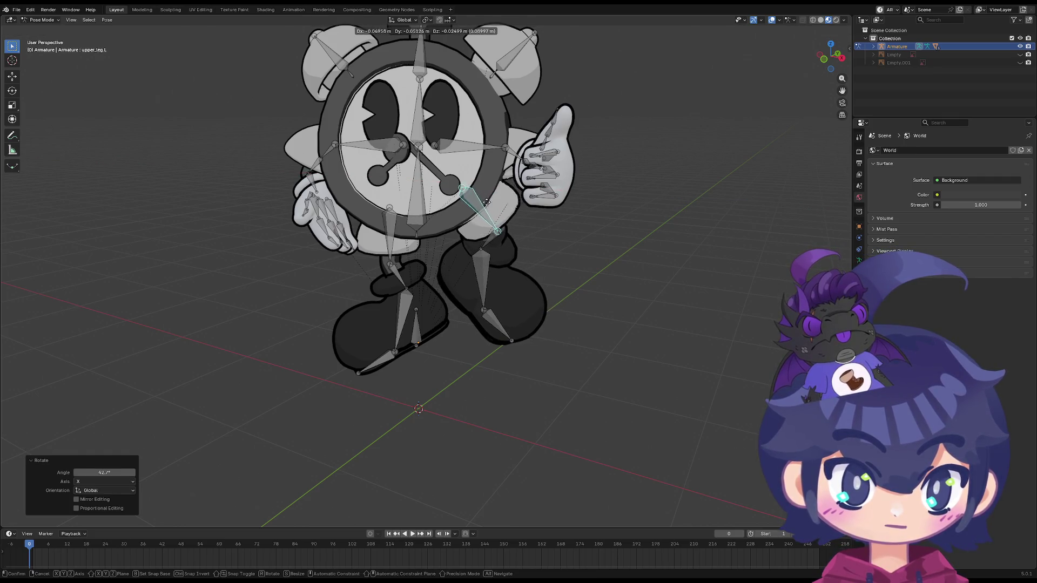
key(ctrl+z)
Move the left upper and lower leg bones so the legs cross
key(g)
click(488, 236)
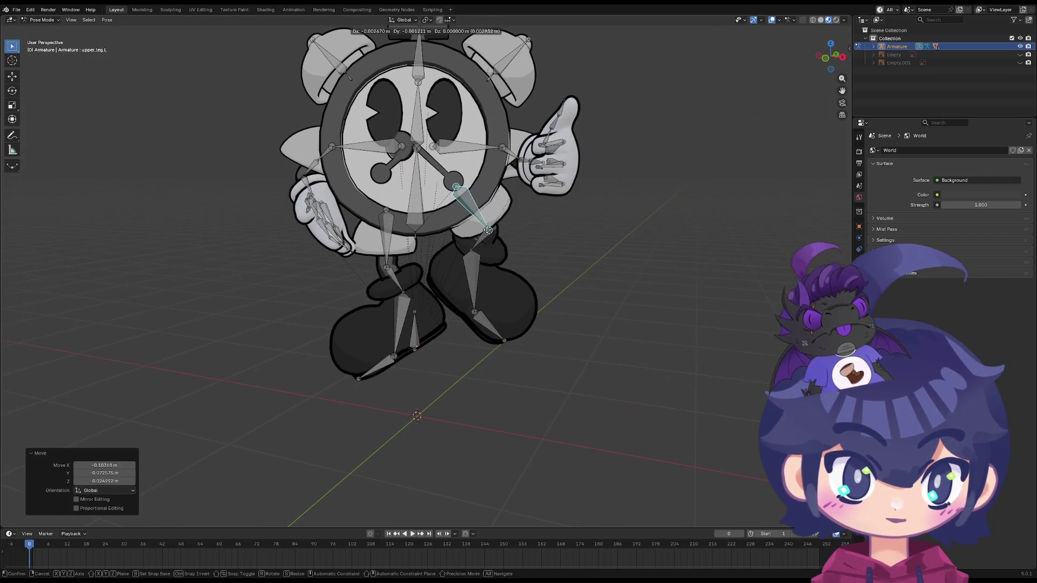
mouse_move(489, 237)
middle_down()
mouse_move(413, 269)
mouse_move(339, 264)
mouse_move(488, 238)
mouse_move(541, 236)
mouse_move(577, 251)
mouse_move(491, 266)
mouse_move(490, 254)
middle_up()
click(471, 241)
key(g)
click(476, 257)
key(g)
click(389, 259)
From the front view, move the left upper arm bone upward
key(Tab)
key(Tab)
click(478, 198)
key(g)
click(501, 200)
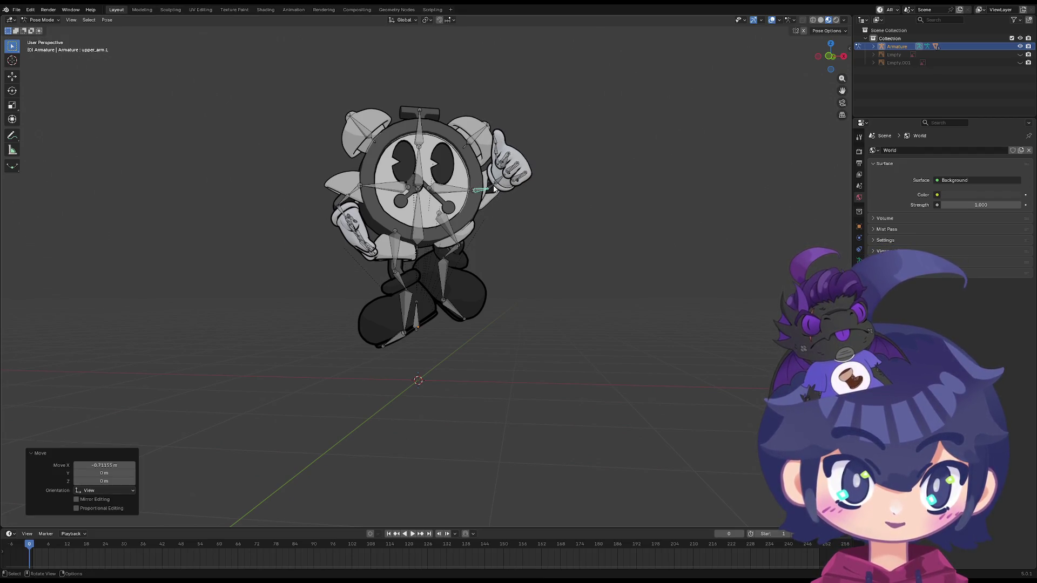
Rotate the left forearm 44.7° and then rotate the left hand upward
click(494, 189)
key(r)
click(504, 172)
scroll(504, 172, up, 5)
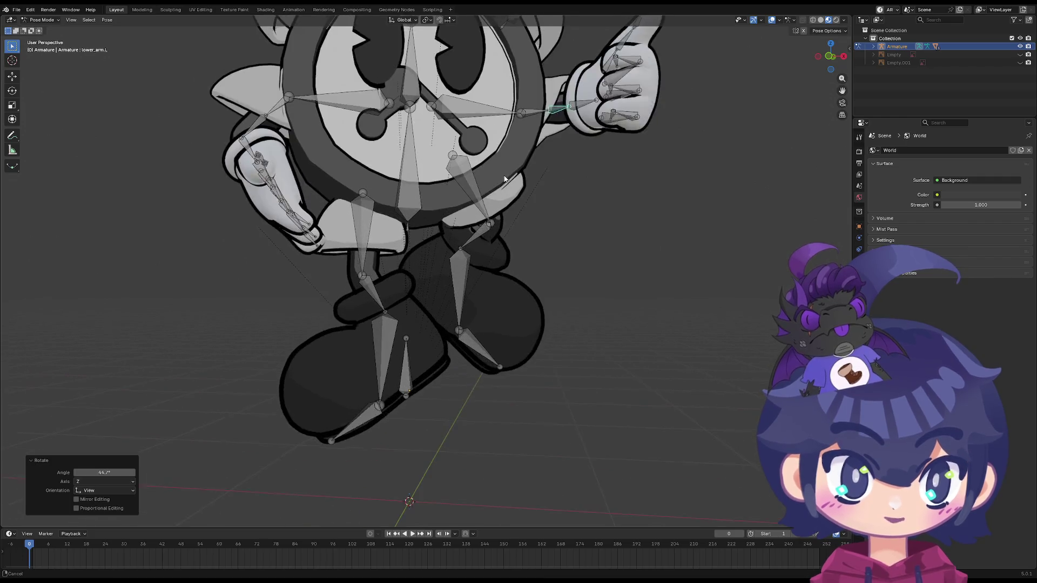
scroll(504, 171, down, 3)
click(591, 173)
key(r)
click(623, 120)
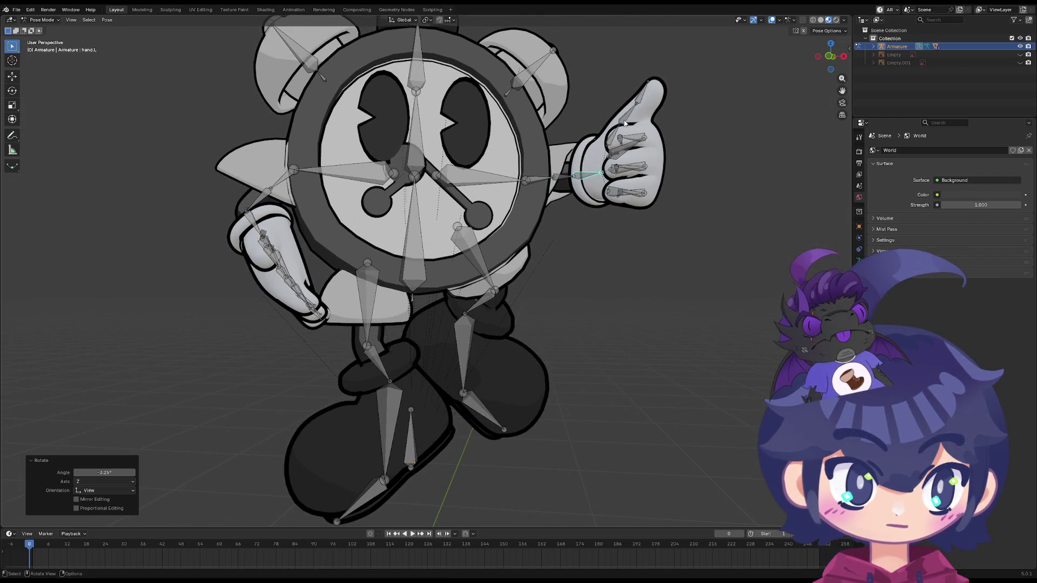
Toggle the see-through view and restore full solid shading
key(z)
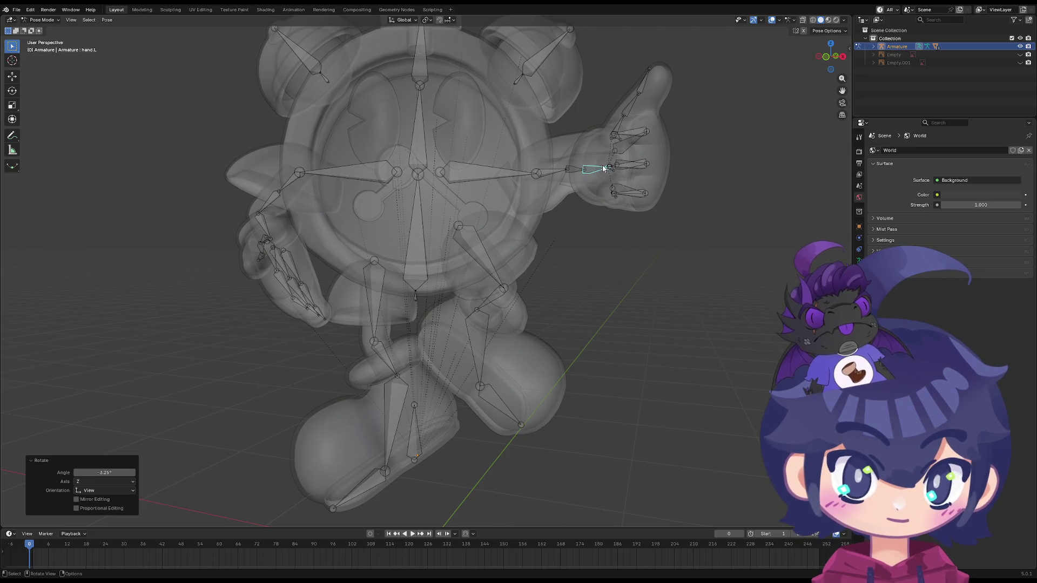
key(z)
click(601, 121)
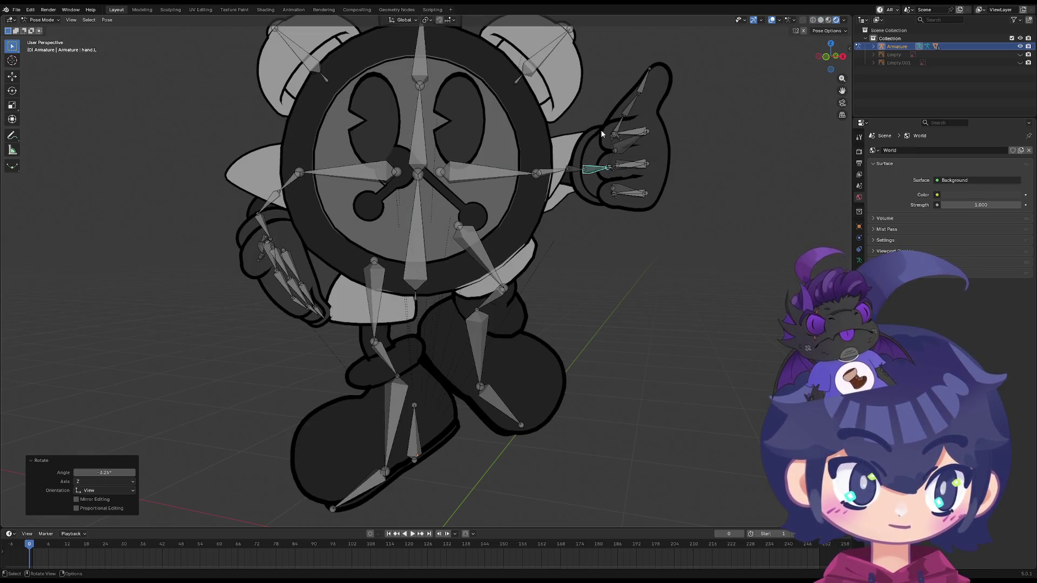
From behind, rotate the left forearm around the Z axis
middle_drag(580, 169, 439, 197)
click(281, 187)
middle_drag(281, 187, 317, 187)
key(r)
key(z)
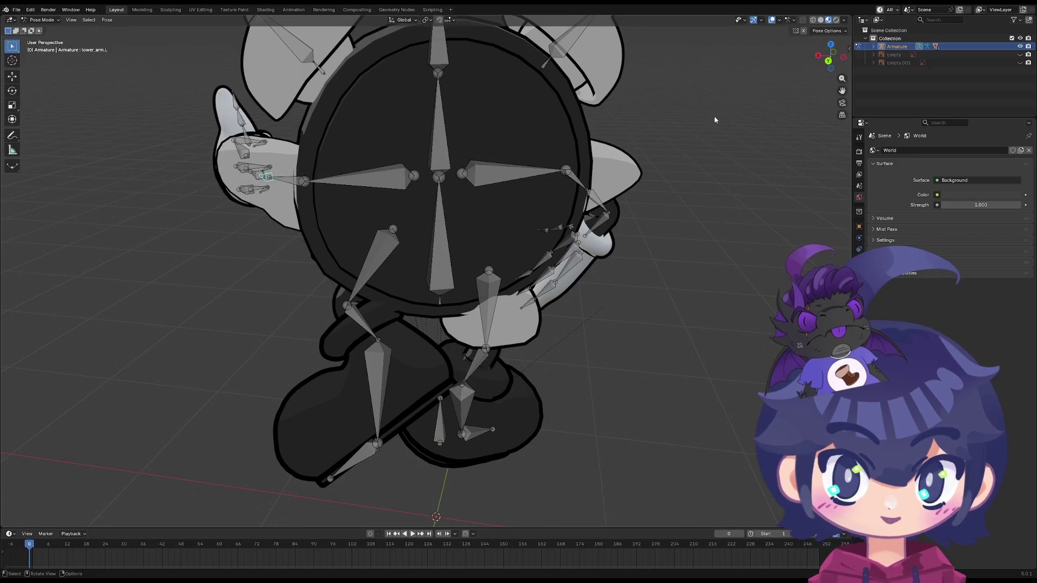
key(x)
key(z)
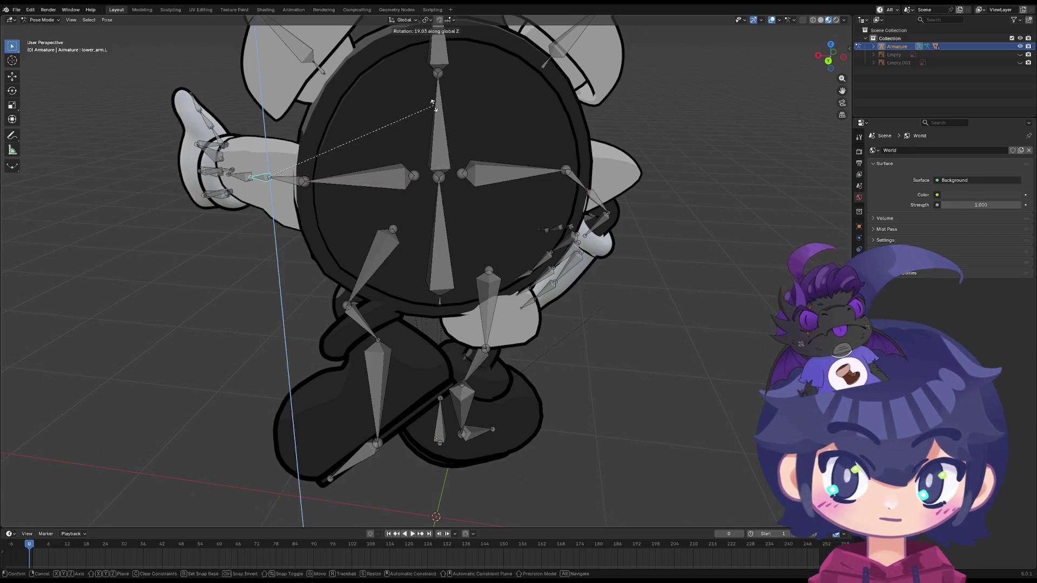
click(374, 104)
mouse_move(374, 104)
middle_down()
mouse_move(296, 180)
mouse_move(448, 162)
middle_up()
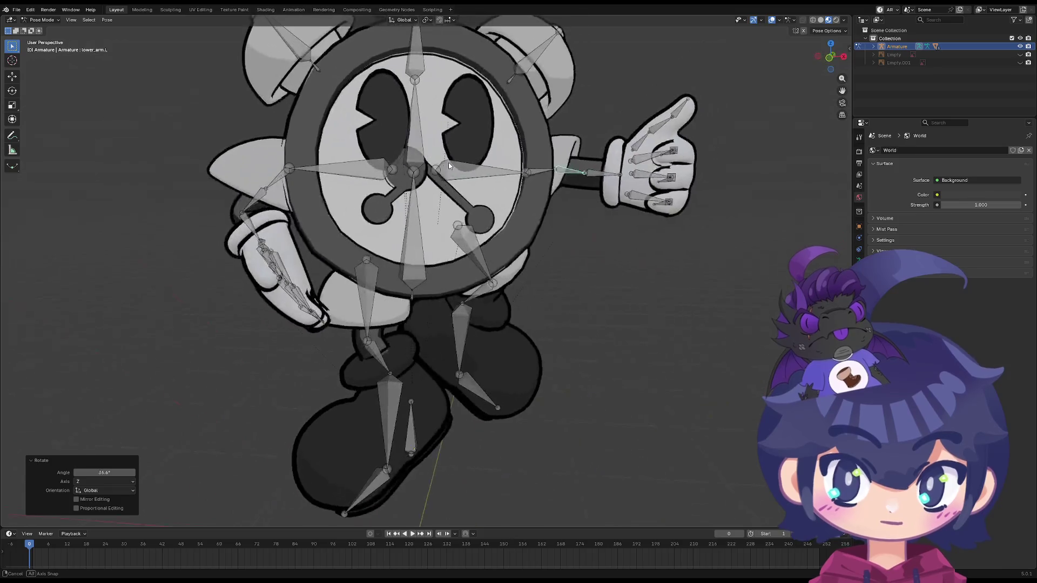
Rotate the left hand to -40.4° and select the head bone
key(r)
click(588, 147)
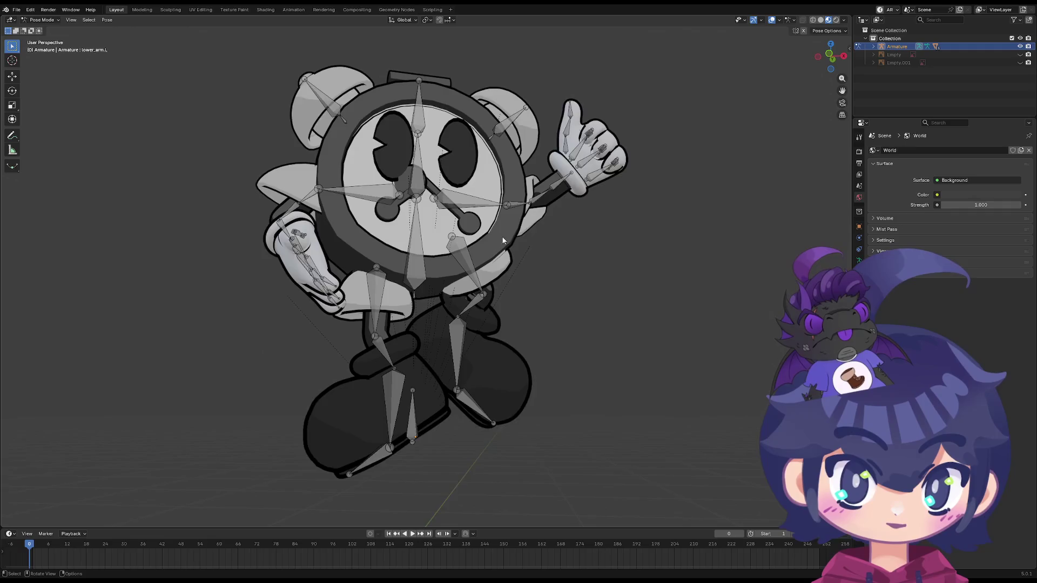
scroll(502, 239, down, 2)
click(418, 136)
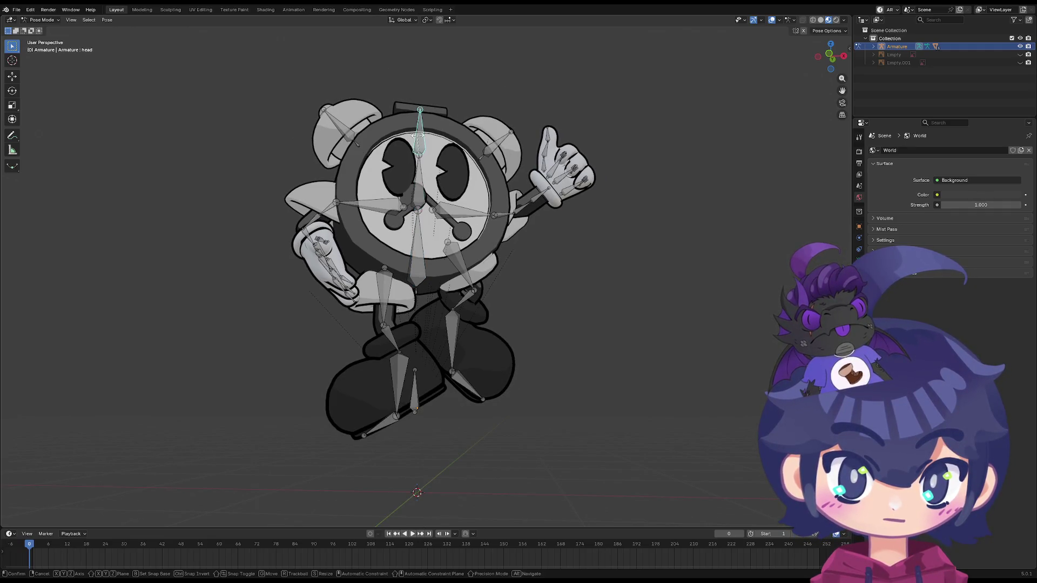
Tilt the head and rotate the neck around the X axis
key(r)
key(x)
click(419, 118)
click(419, 172)
key(r)
key(z)
key(x)
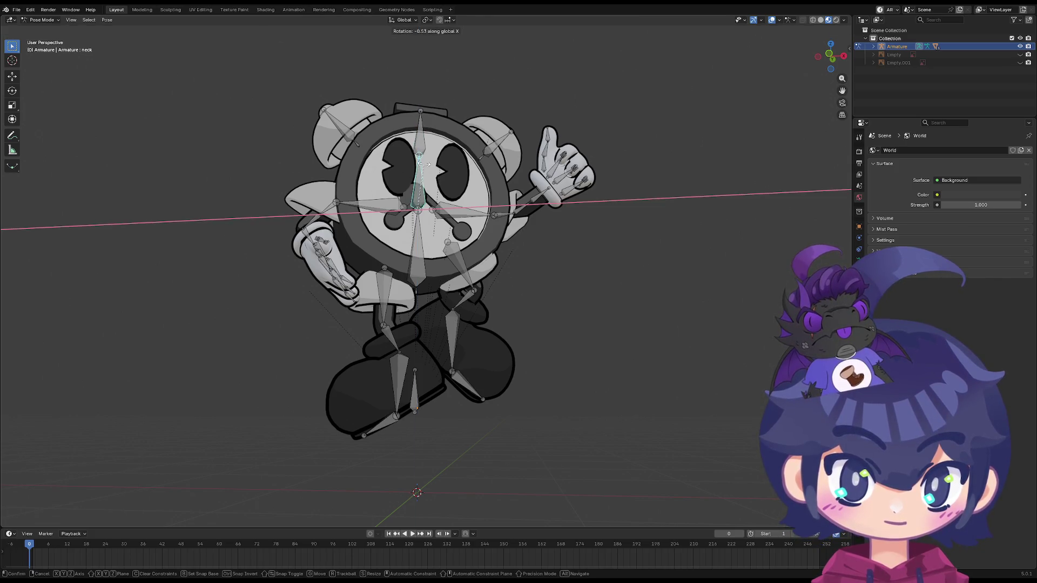
click(453, 200)
Reselect the head bone and switch to Material Preview shading
middle_drag(459, 208, 482, 227)
alt+click(482, 227)
click(475, 270)
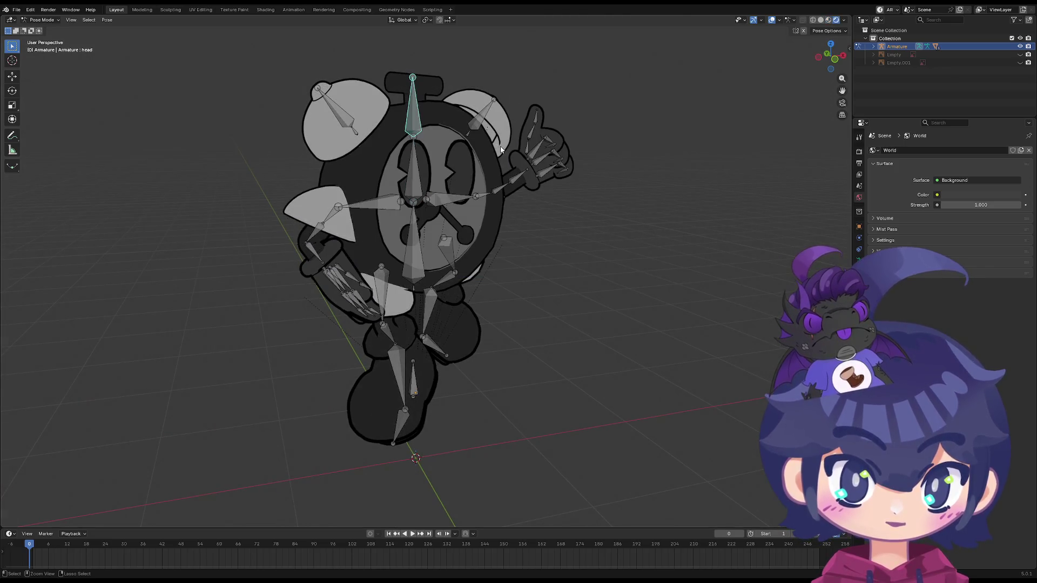
click(828, 20)
middle_drag(410, 243, 352, 212)
Lower the right forearm and rotate the right arm up and outward
click(326, 206)
key(r)
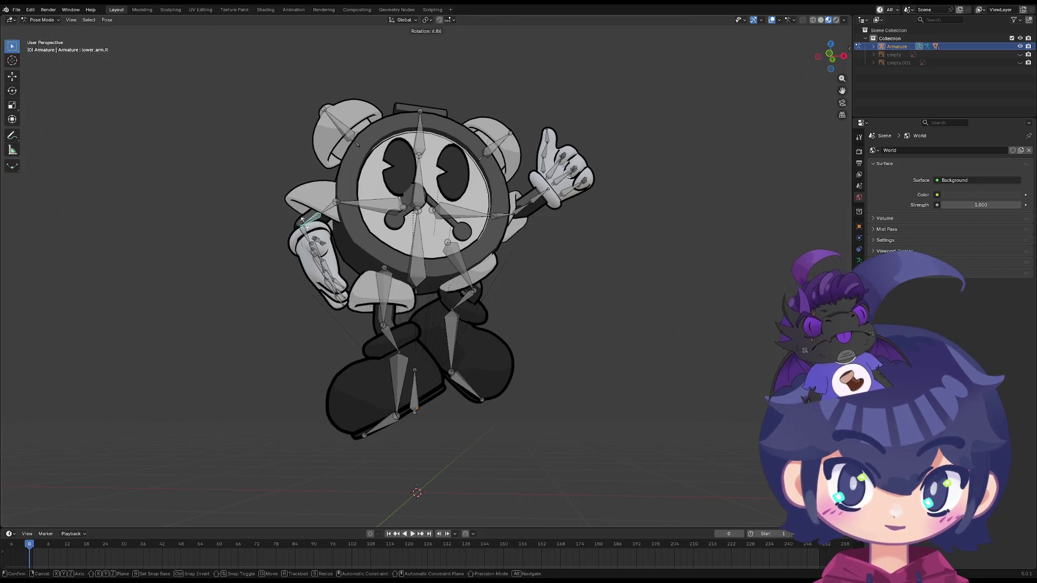
click(302, 238)
click(299, 229)
key(r)
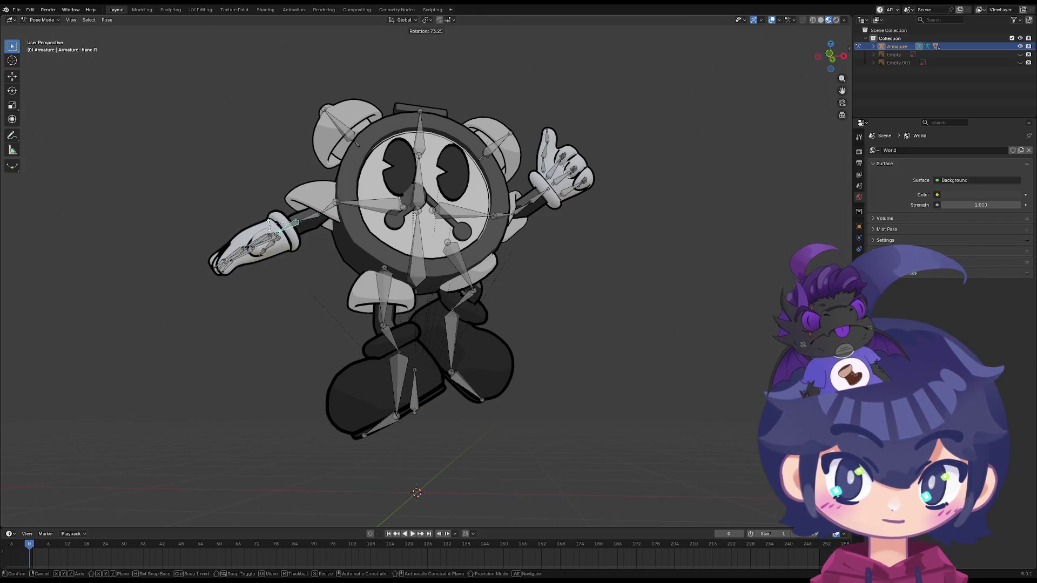
click(271, 229)
middle_drag(271, 229, 367, 243)
From the side, tilt the chest bone around the X axis
scroll(424, 259, up, 3)
middle_drag(432, 257, 494, 276)
key(z)
key(Escape)
key(r)
key(z)
key(x)
click(486, 261)
Cancel a second chest rotation and reselect only the chest bone
mouse_move(478, 264)
middle_down()
mouse_move(369, 266)
mouse_move(389, 265)
middle_up()
key(r)
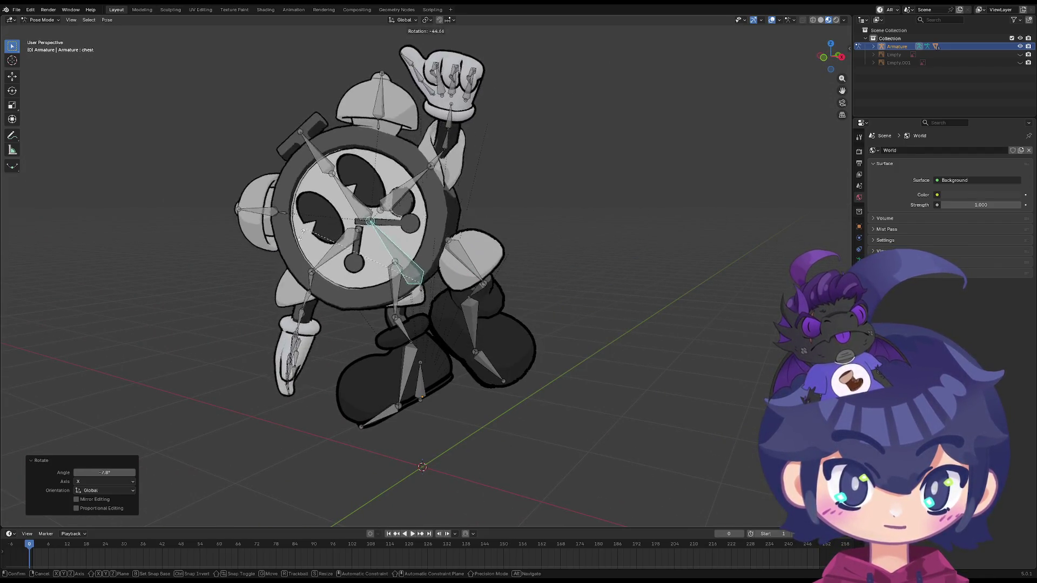
key(Escape)
middle_drag(475, 208, 400, 230)
key(a)
click(422, 289)
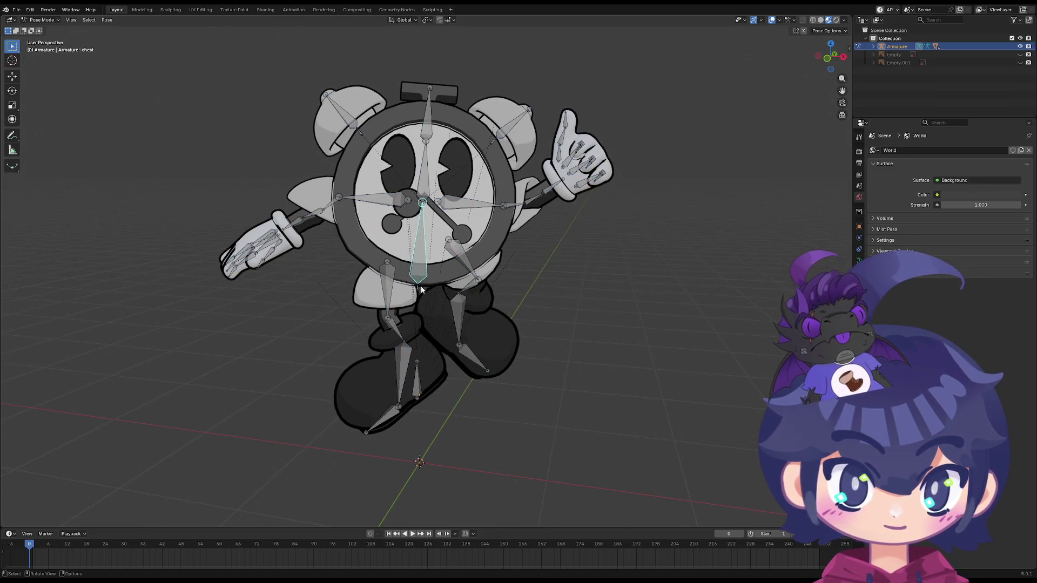
Test moving the hips and root bone, cancel both, and open the Pose context menu
key(g)
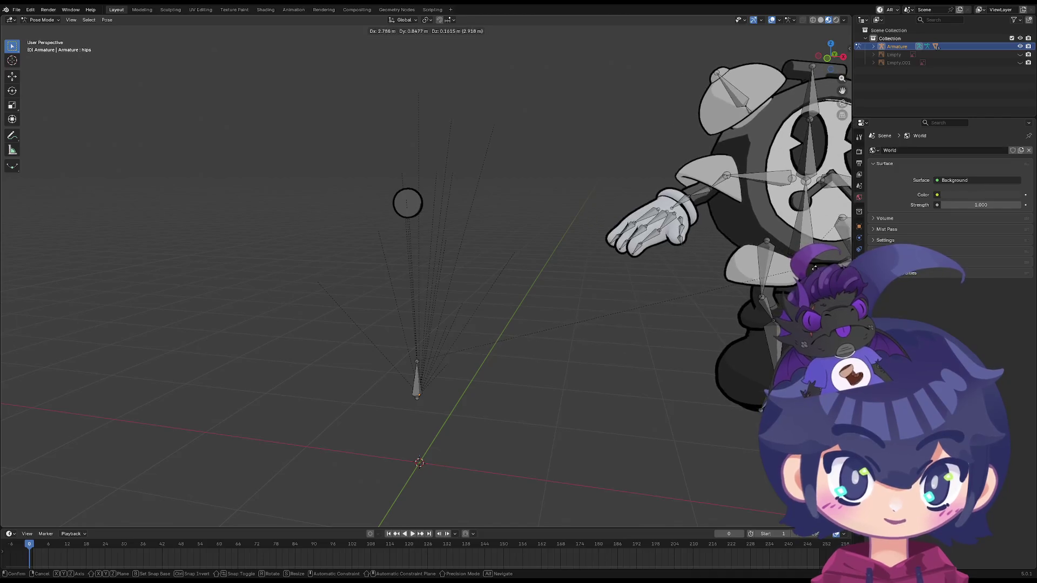
key(Escape)
click(414, 386)
key(g)
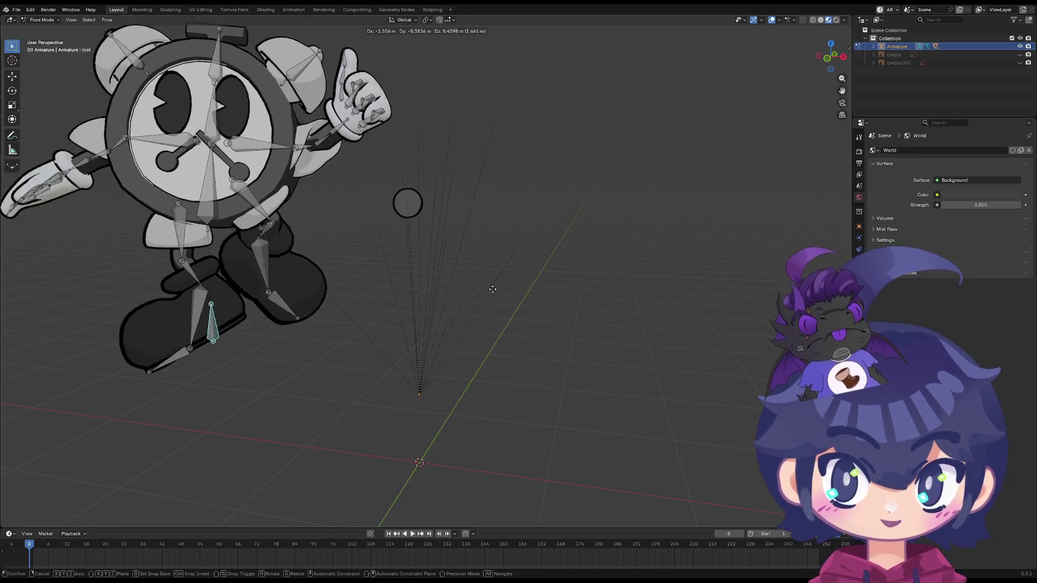
key(Escape)
right_click(453, 264)
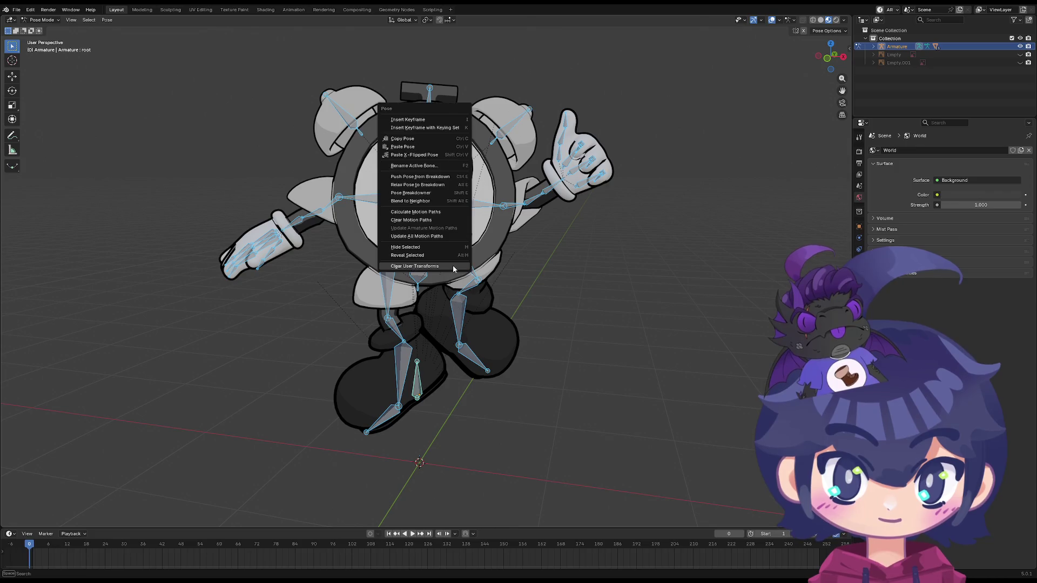
Reset the bones toward their rest pose and dismiss the adjustment options
click(453, 265)
mouse_move(454, 270)
middle_down()
mouse_move(498, 269)
mouse_move(431, 272)
middle_up()
click(493, 268)
scroll(418, 275, down, 3)
Try moving the lower centre bone along Z, cancel it, and undo back to the rest pose
key(Tab)
key(Tab)
click(420, 352)
key(g)
key(z)
key(Escape)
key(ctrl+z)
key(ctrl+z)
key(ctrl+z)
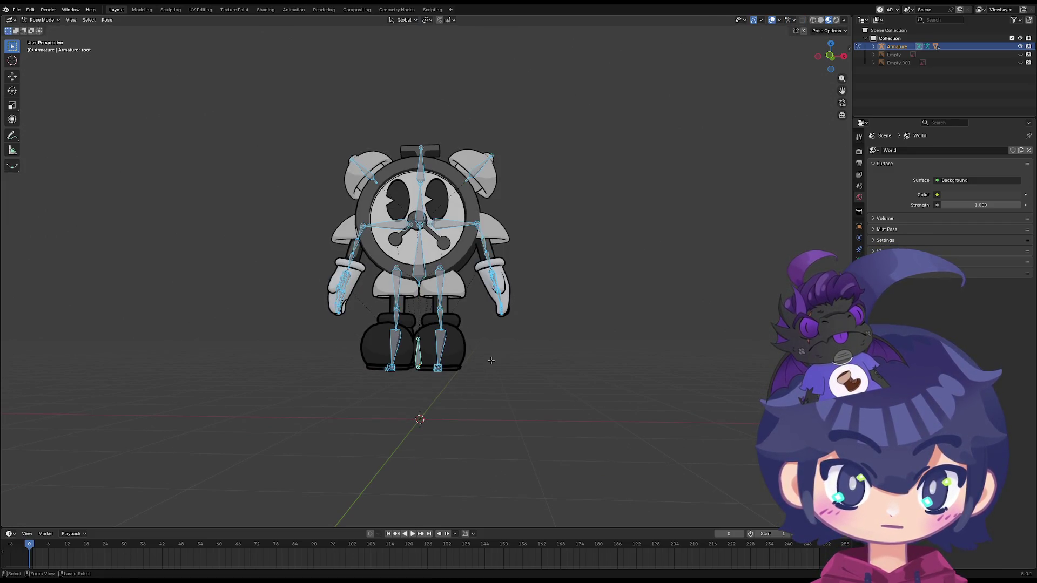
key(ctrl+z)
key(ctrl+z)
key(ctrl+z)
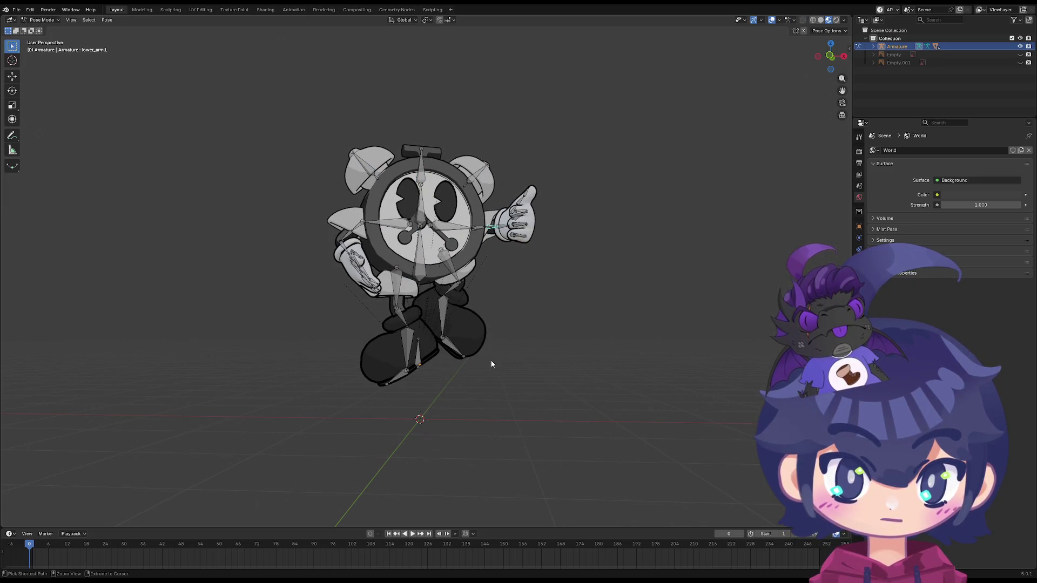
Clear user transforms on all bones and switch the armature to Object Mode
key(a)
right_click(429, 294)
click(410, 285)
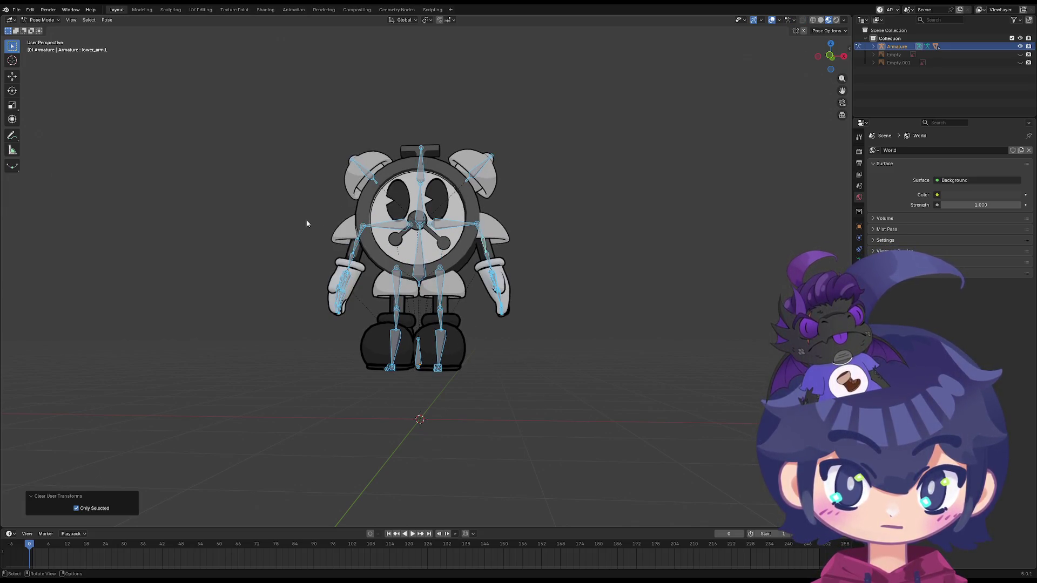
click(43, 20)
click(49, 28)
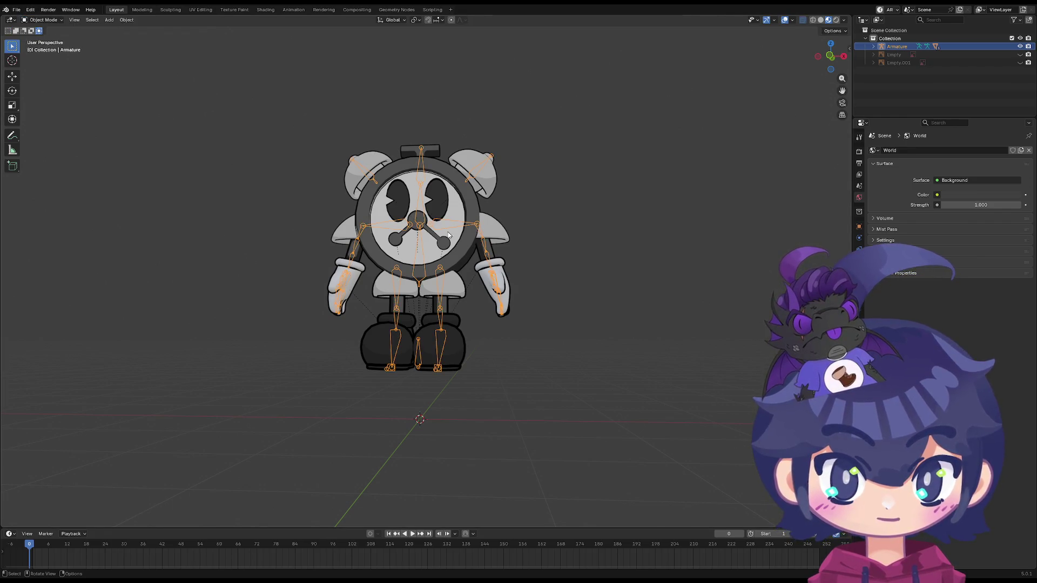
Return the armature to Object Mode and lower it slightly along Z
key(Tab)
key(z)
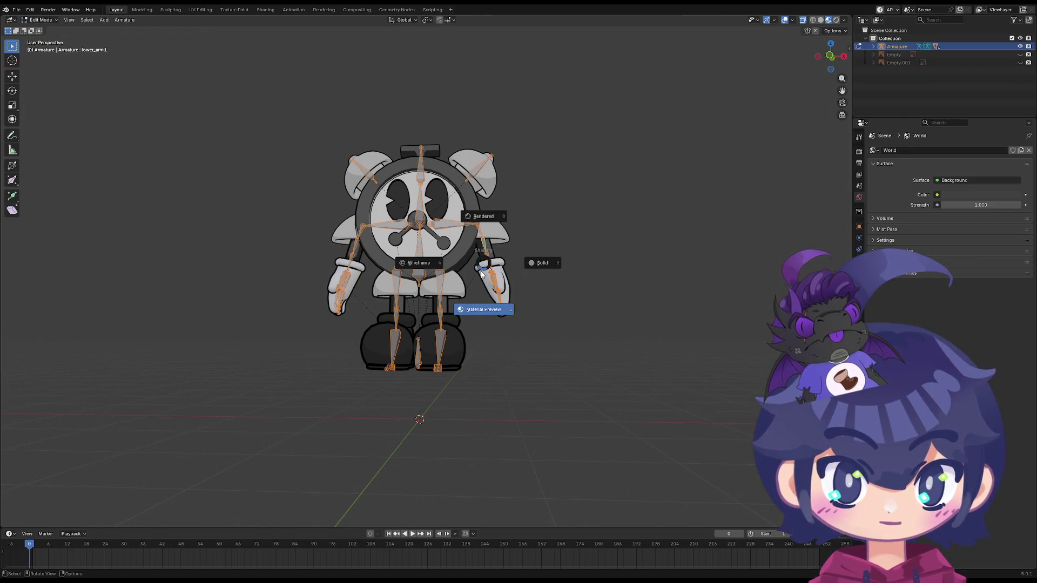
click(42, 20)
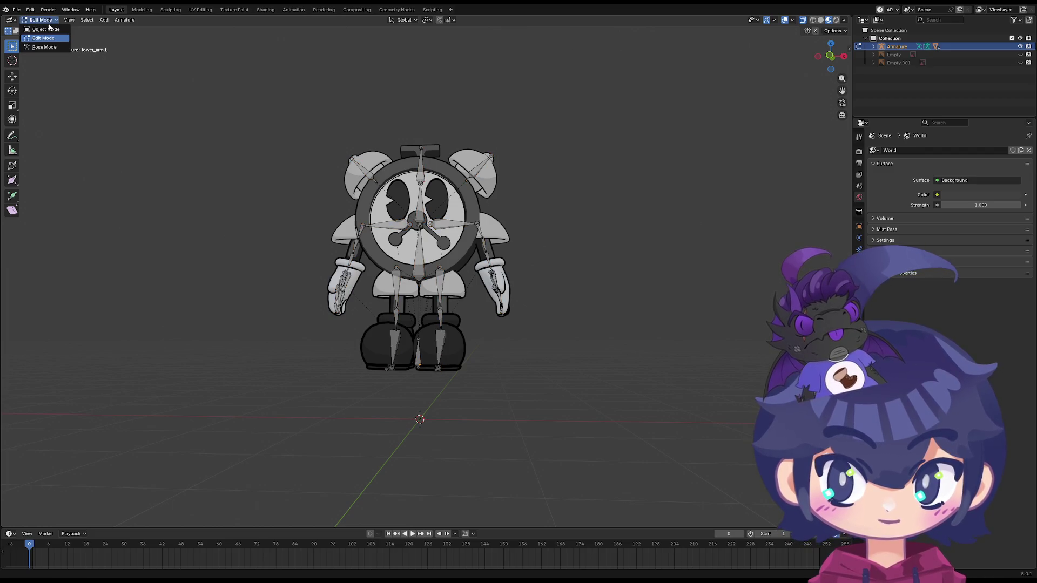
click(49, 28)
key(g)
key(z)
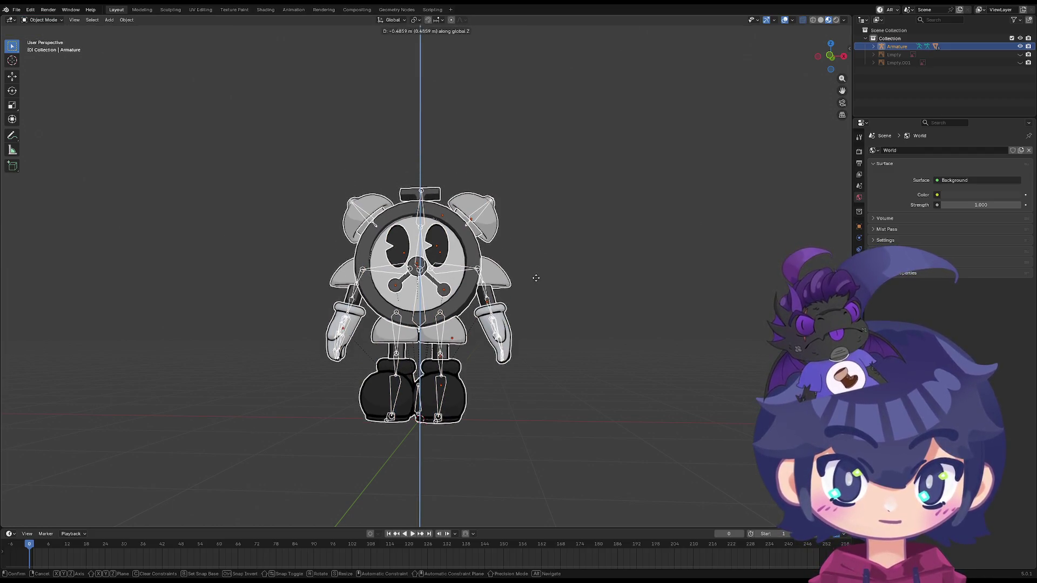
click(536, 276)
Abandon a trial Z rotation and nudge the armature down a little more on Z
middle_drag(536, 276, 517, 364)
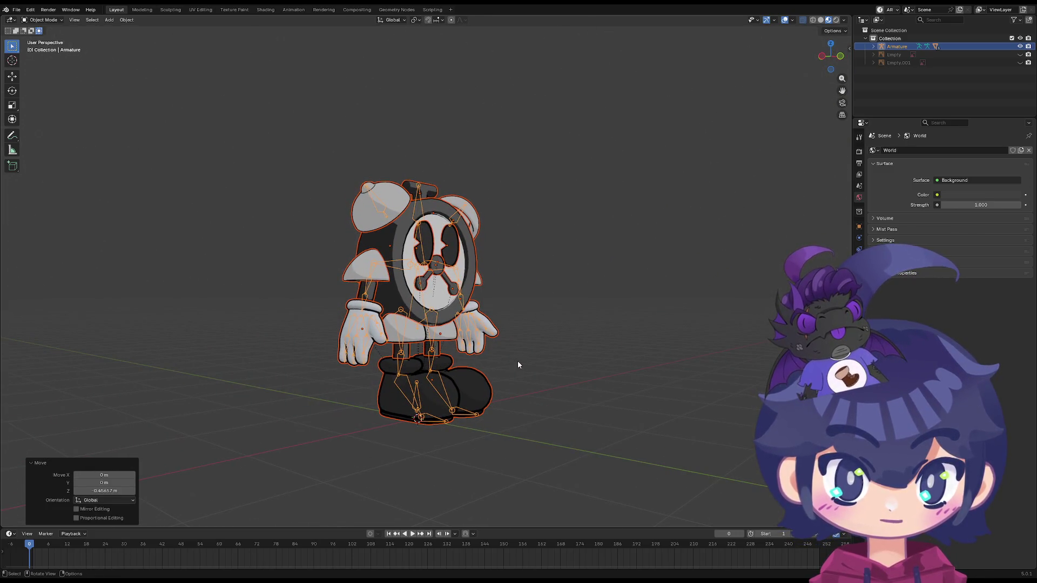
key(r)
key(z)
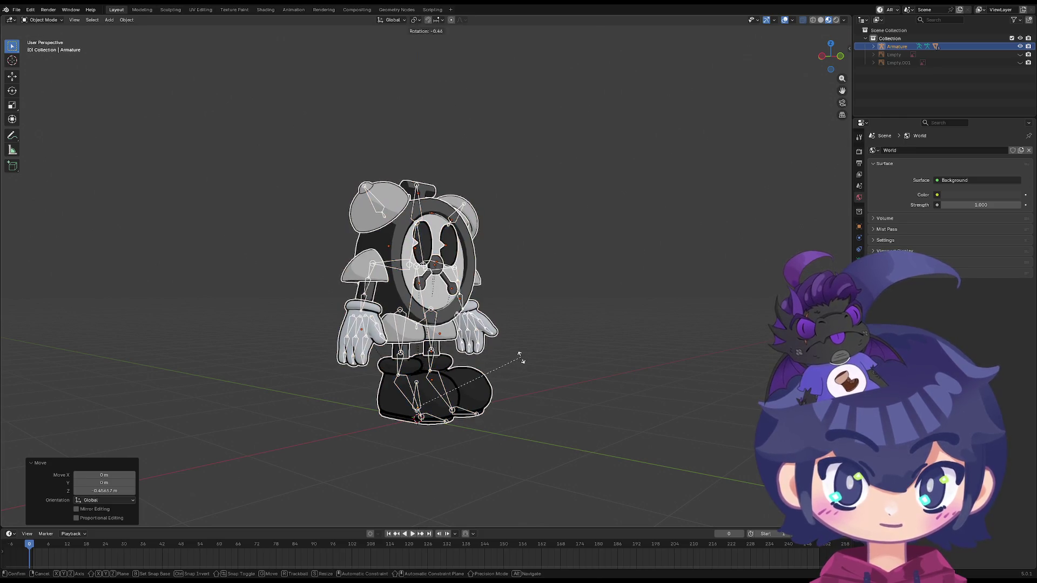
key(Escape)
key(g)
key(z)
click(522, 366)
Show the character in rendered shading close up and select the top ear bells
middle_drag(601, 328, 766, 135)
click(836, 25)
middle_drag(502, 227, 484, 238)
scroll(403, 337, up, 4)
mouse_move(402, 338)
middle_down()
mouse_move(410, 329)
mouse_move(379, 264)
mouse_move(416, 205)
middle_up()
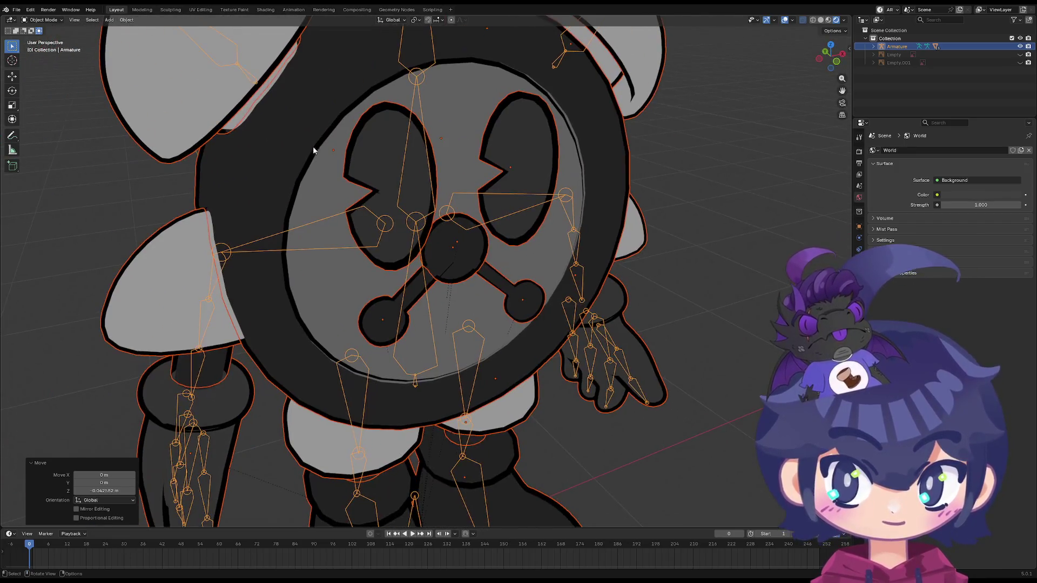
click(213, 99)
scroll(637, 303, down, 4)
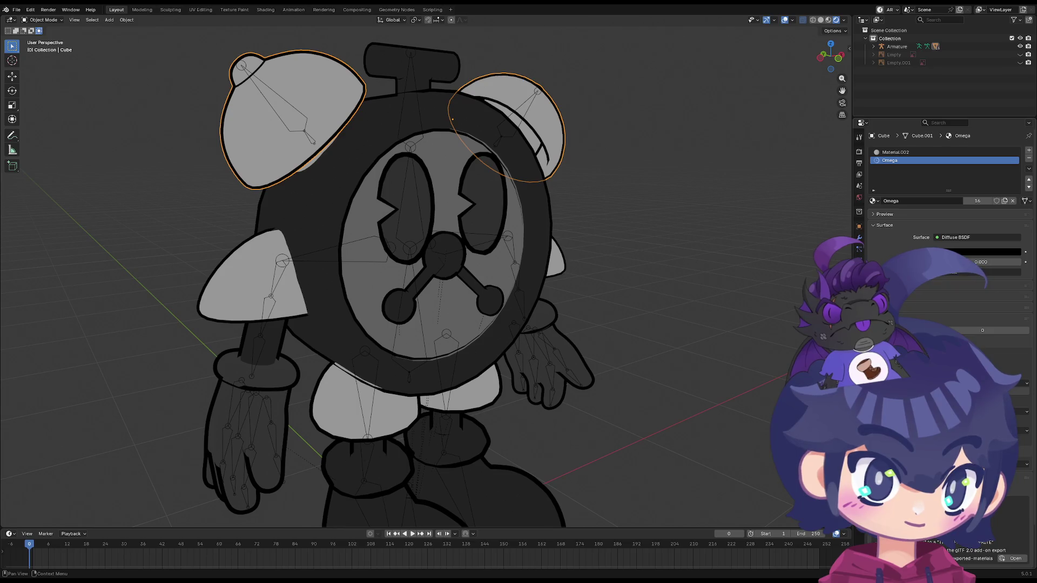
click(327, 293)
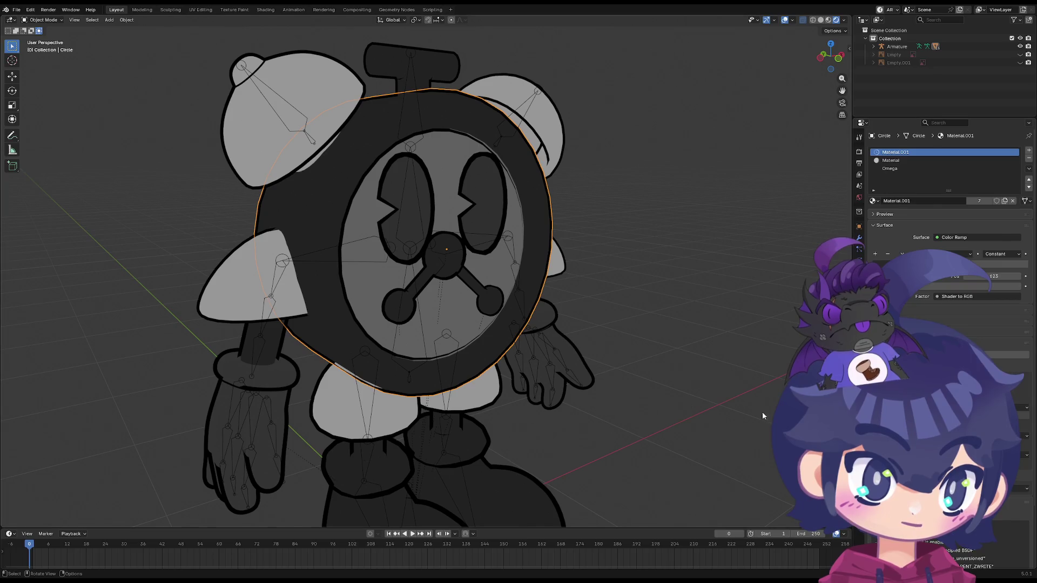
click(240, 282)
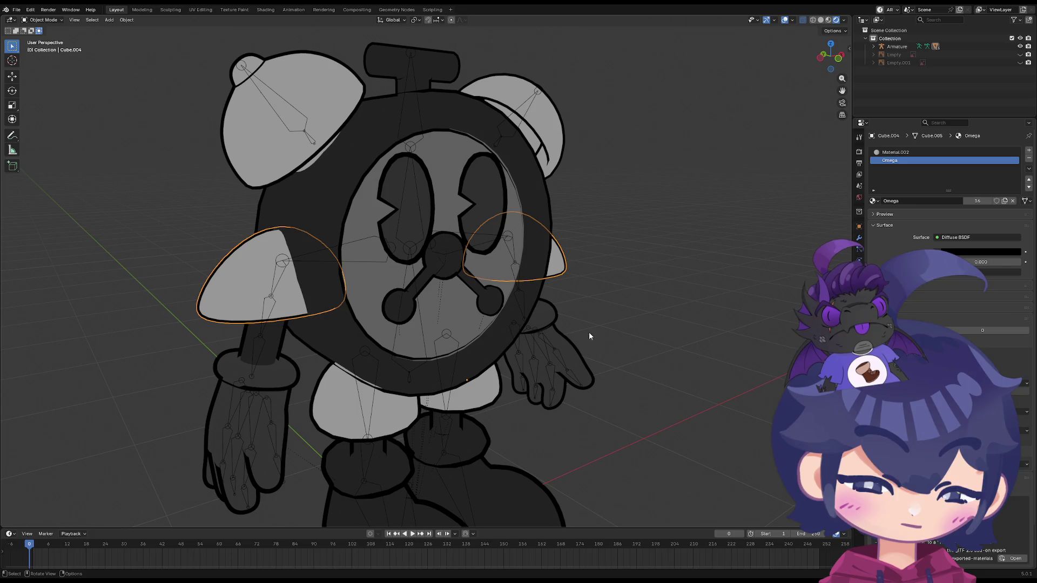
scroll(387, 304, down, 3)
middle_drag(388, 305, 360, 385)
click(396, 403)
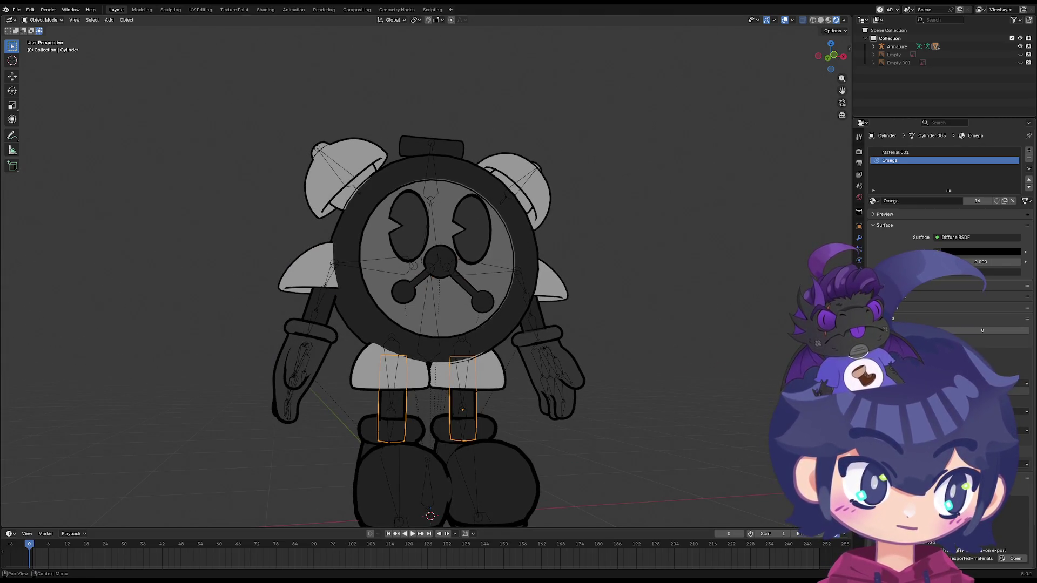
click(461, 437)
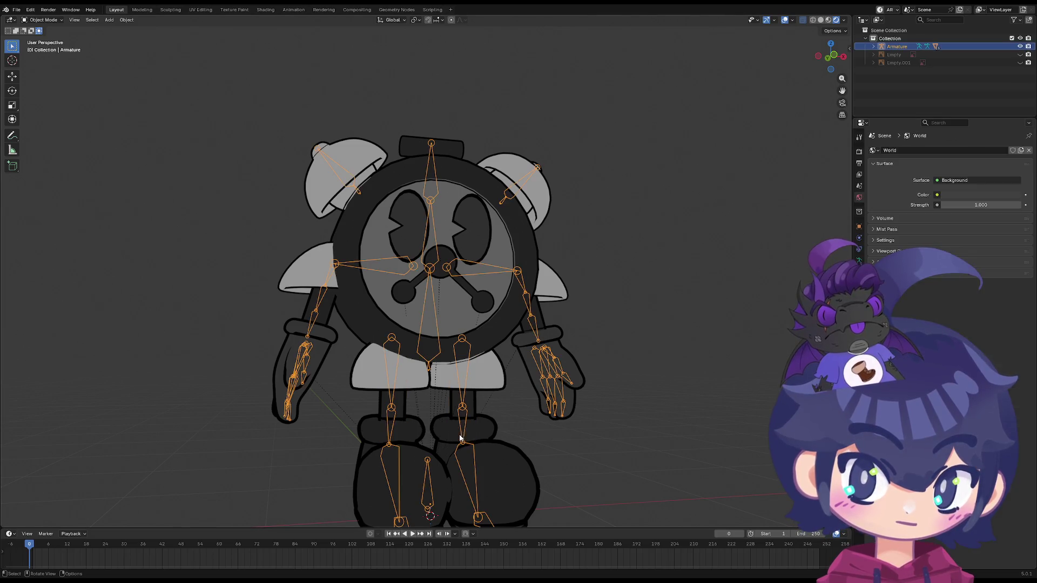
click(490, 439)
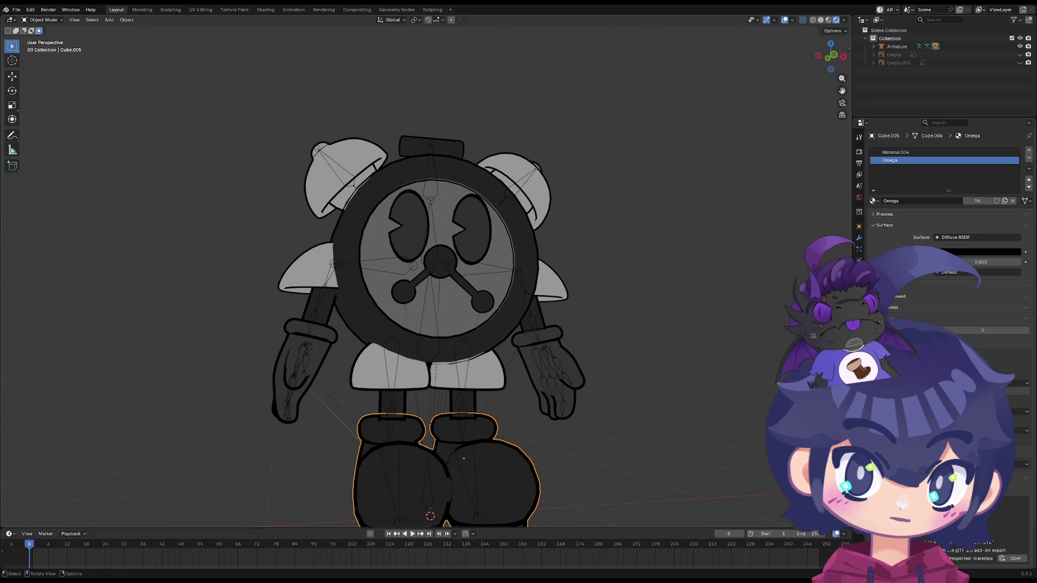
Select the clock face ring Circle and look through its Physics and Object Data settings
scroll(426, 270, up, 4)
click(626, 208)
mouse_move(626, 209)
shift+middle_down()
mouse_move(596, 220)
mouse_move(592, 235)
shift+middle_up()
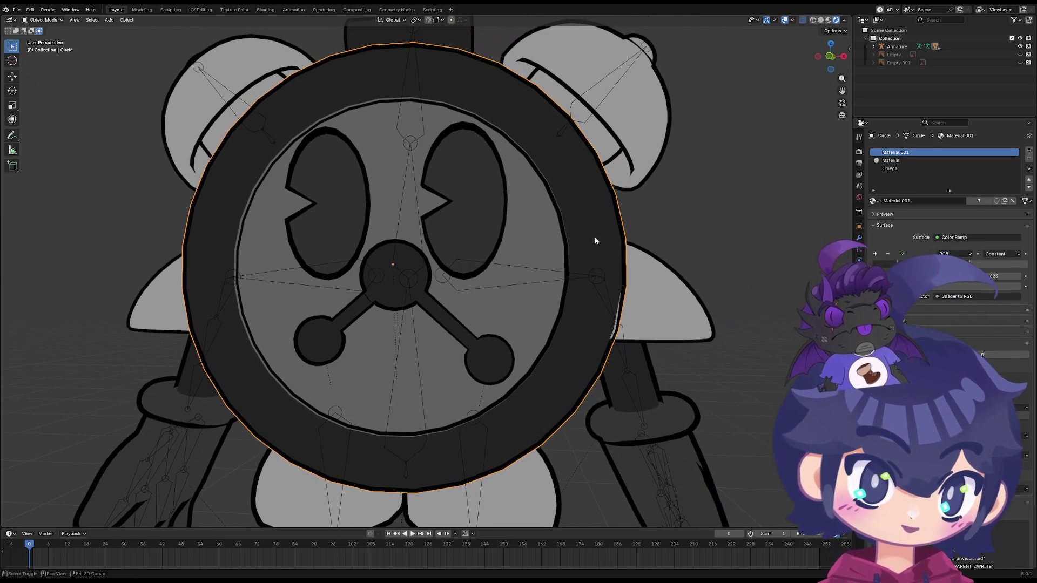
click(861, 248)
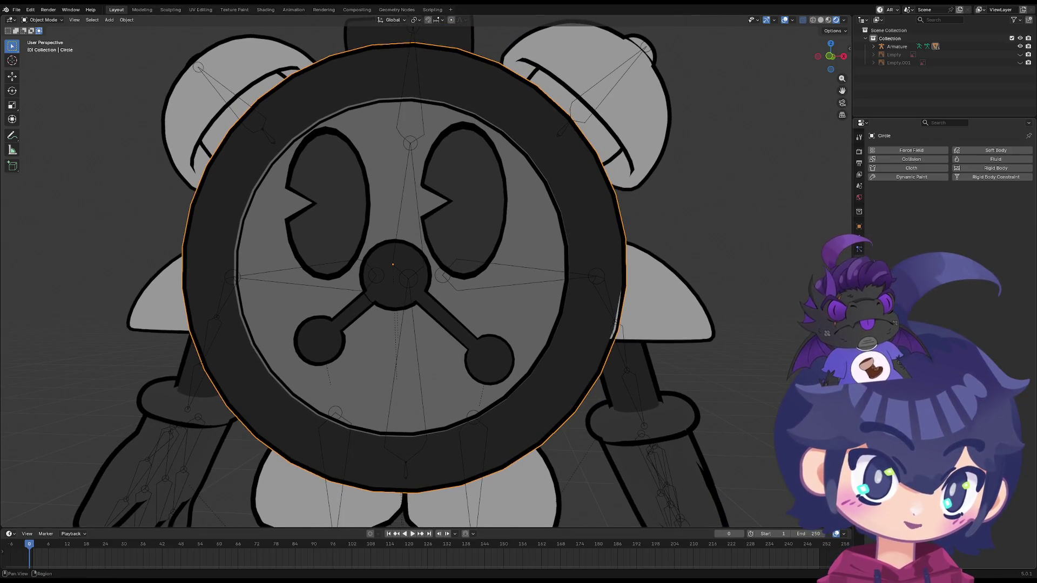
click(859, 283)
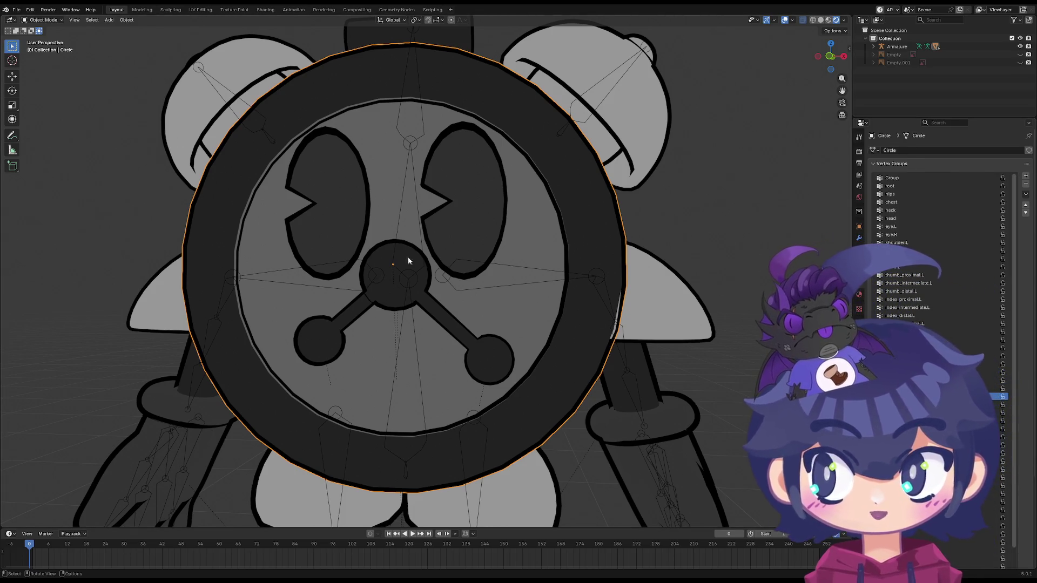
scroll(507, 297, down, 3)
mouse_move(508, 297)
middle_down()
mouse_move(517, 339)
mouse_move(510, 282)
mouse_move(477, 297)
mouse_move(584, 252)
mouse_move(546, 249)
mouse_move(476, 300)
mouse_move(462, 275)
middle_up()
scroll(417, 174, up, 1)
Preview materials and set the Circle's Solidify modifier thickness back to -0.02 m
click(828, 20)
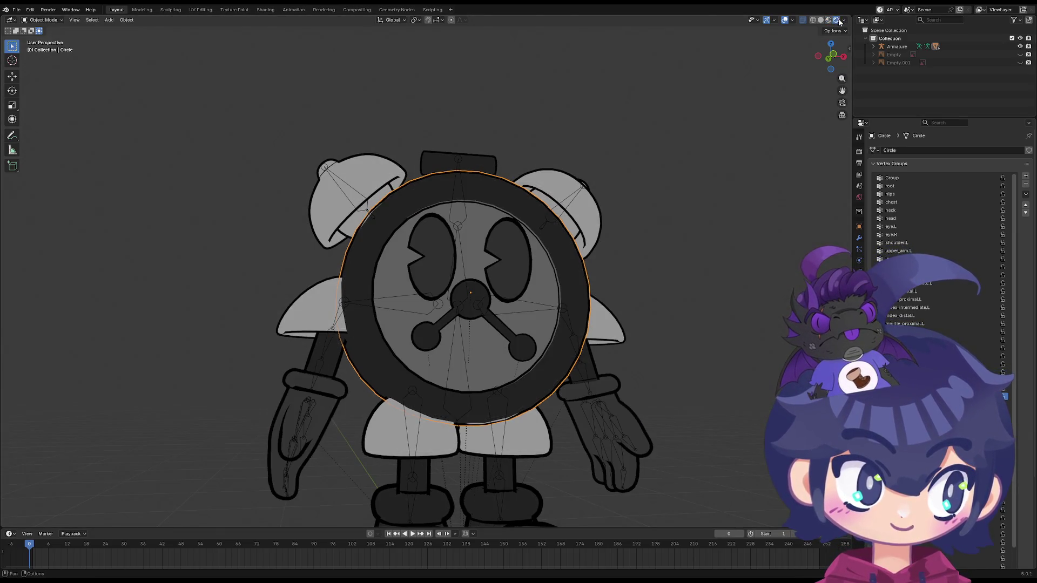
scroll(538, 118, up, 3)
mouse_move(538, 118)
middle_down()
mouse_move(465, 211)
mouse_move(469, 231)
middle_up()
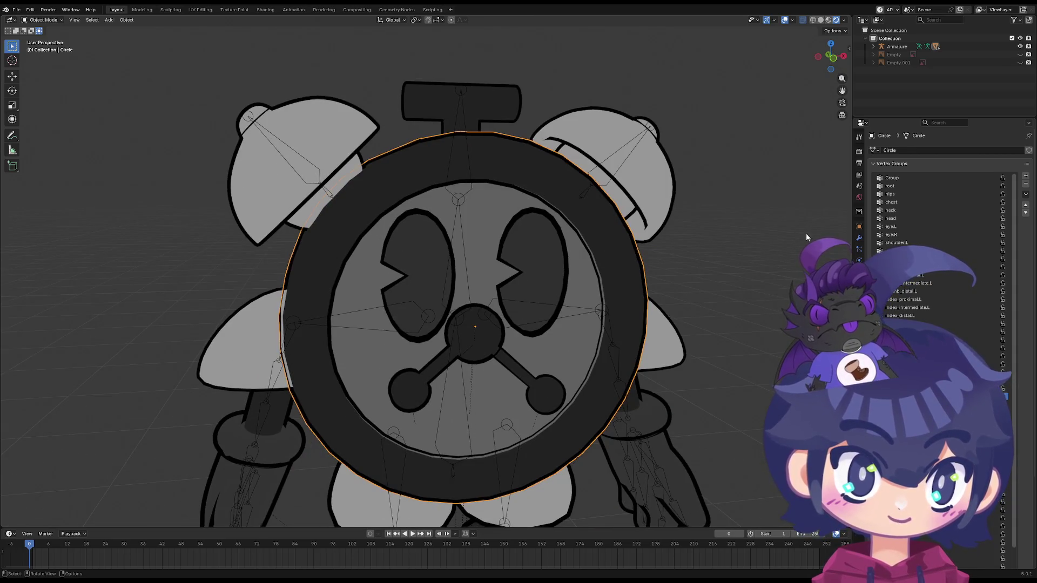
click(858, 238)
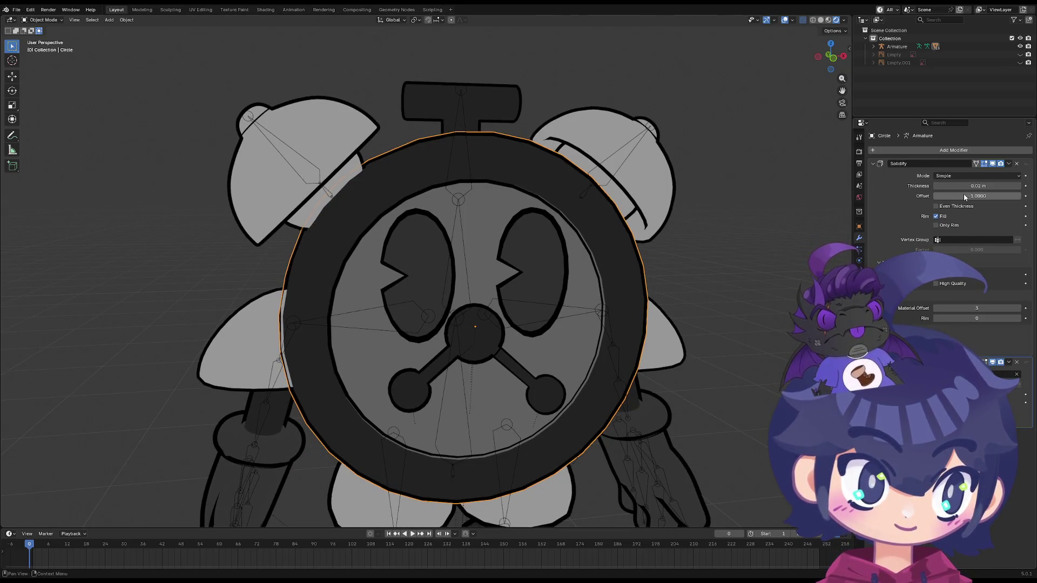
mouse_move(957, 197)
mouse_down()
mouse_move(971, 197)
mouse_move(968, 186)
mouse_move(1013, 186)
mouse_move(950, 186)
mouse_move(1004, 185)
mouse_up()
mouse_move(591, 242)
mouse_down()
mouse_move(562, 248)
mouse_move(632, 241)
mouse_move(495, 233)
mouse_up()
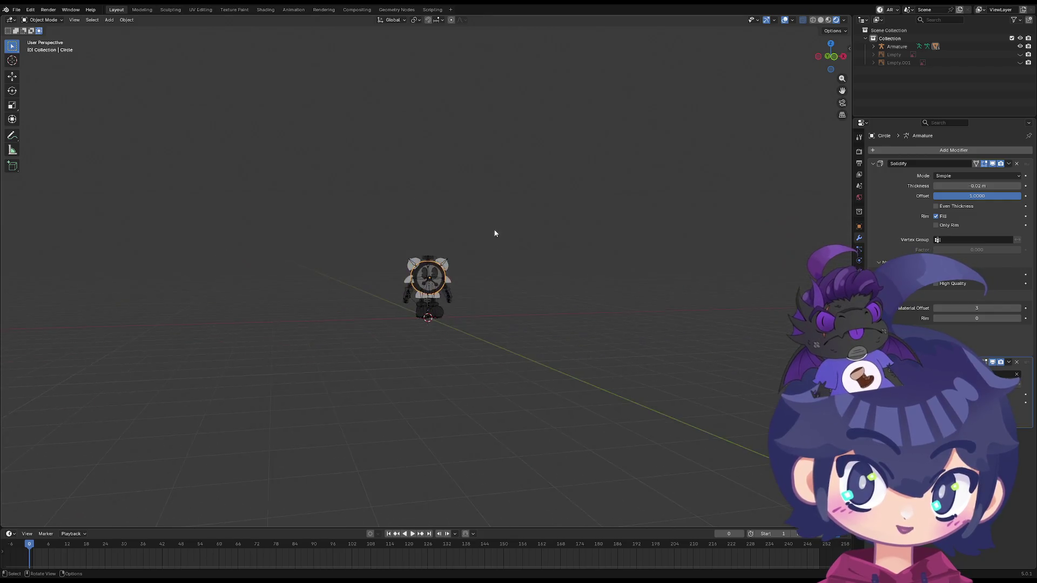
scroll(498, 280, up, 8)
key(shift+a)
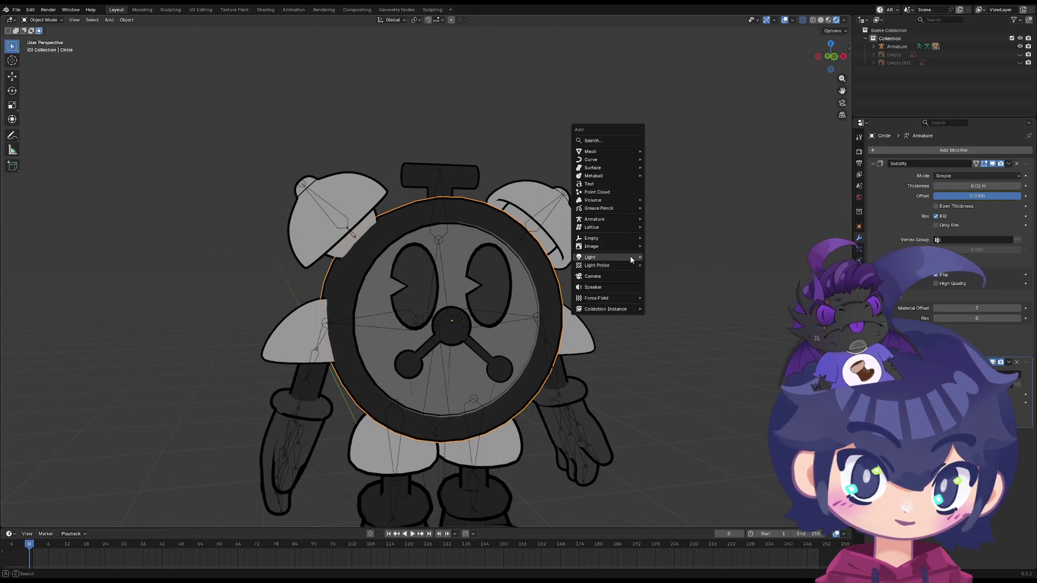
key(Escape)
drag(1001, 186, 946, 187)
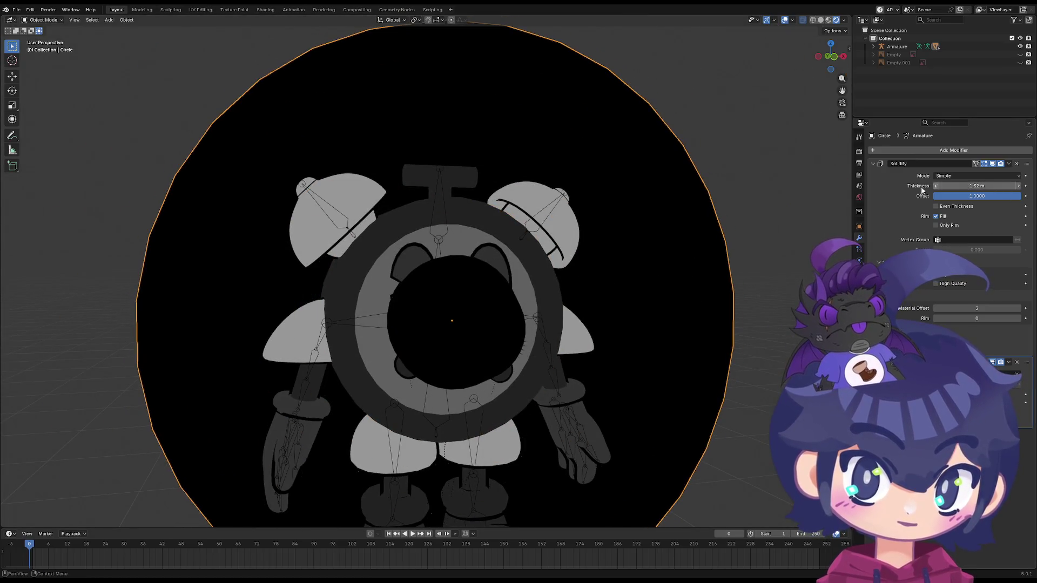
key(Escape)
scroll(686, 209, down, 8)
key(shift+a)
mouse_move(630, 244)
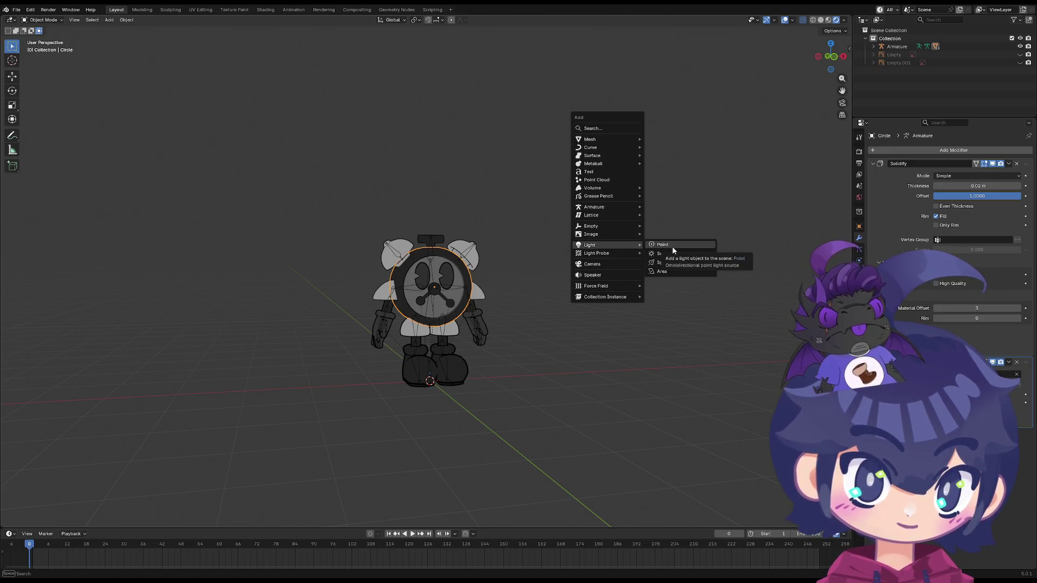
click(693, 254)
key(g)
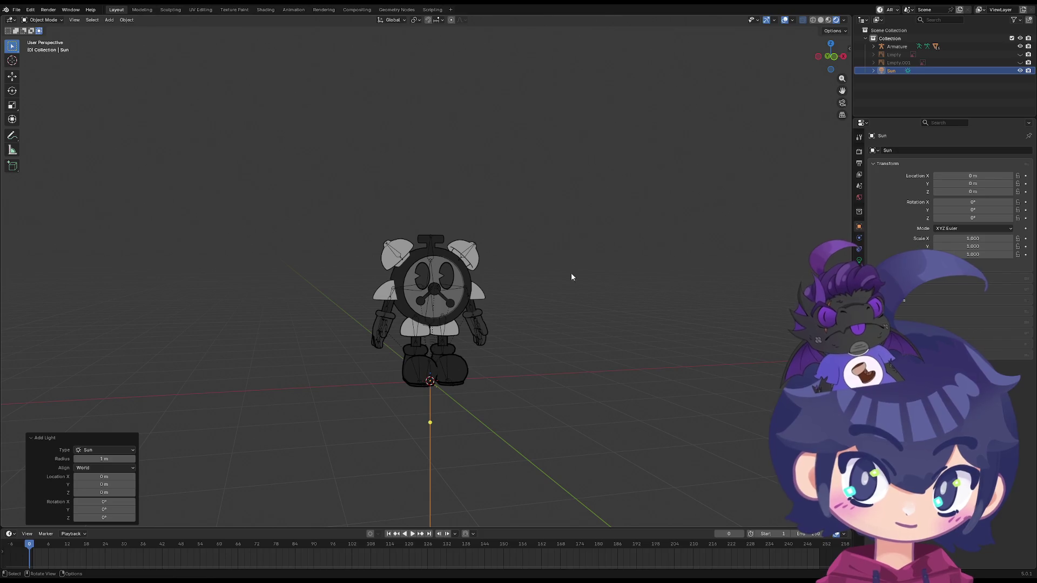
key(Return)
key(shift+a)
mouse_move(605, 302)
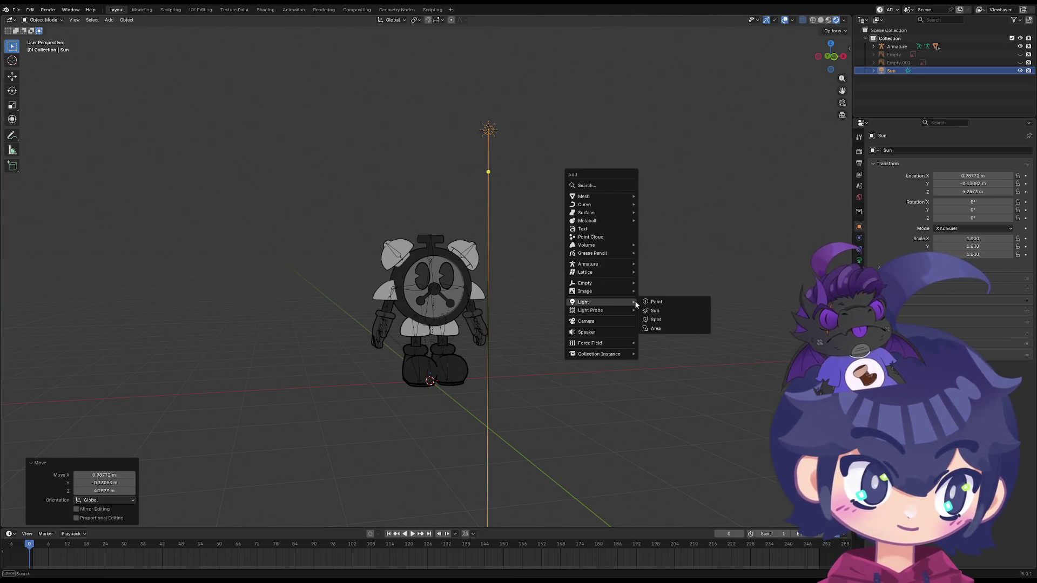
click(671, 320)
key(g)
key(Return)
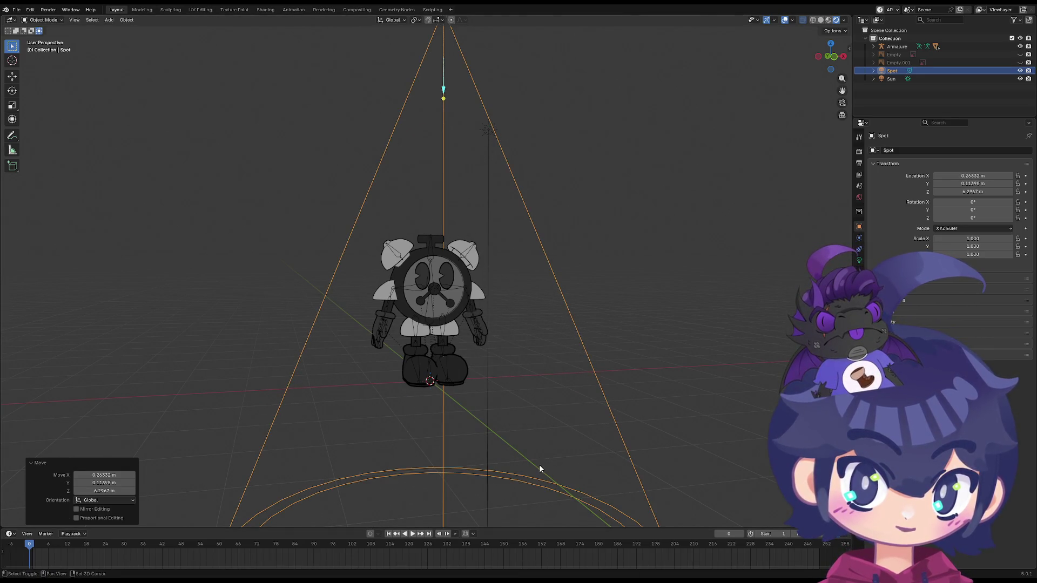
key(shift+a)
mouse_move(530, 438)
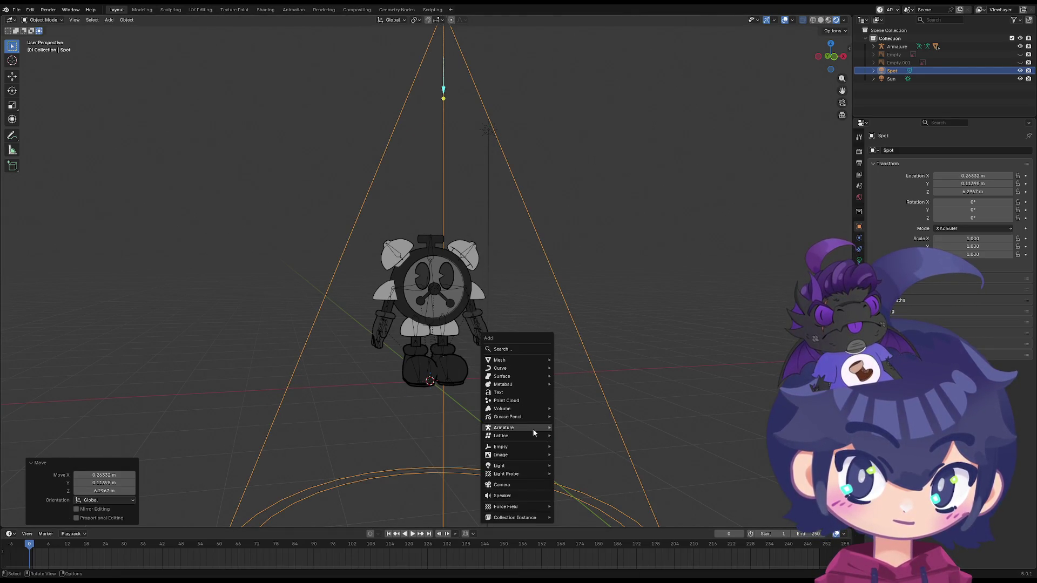
key(ctrl+z)
key(ctrl+z)
key(ctrl+z)
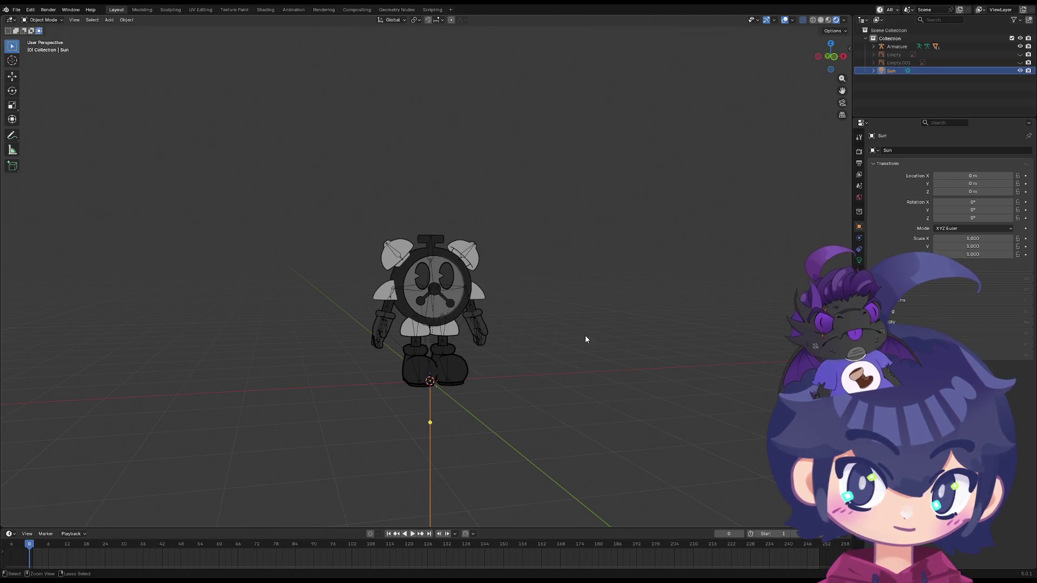
scroll(529, 340, up, 5)
scroll(592, 344, up, 2)
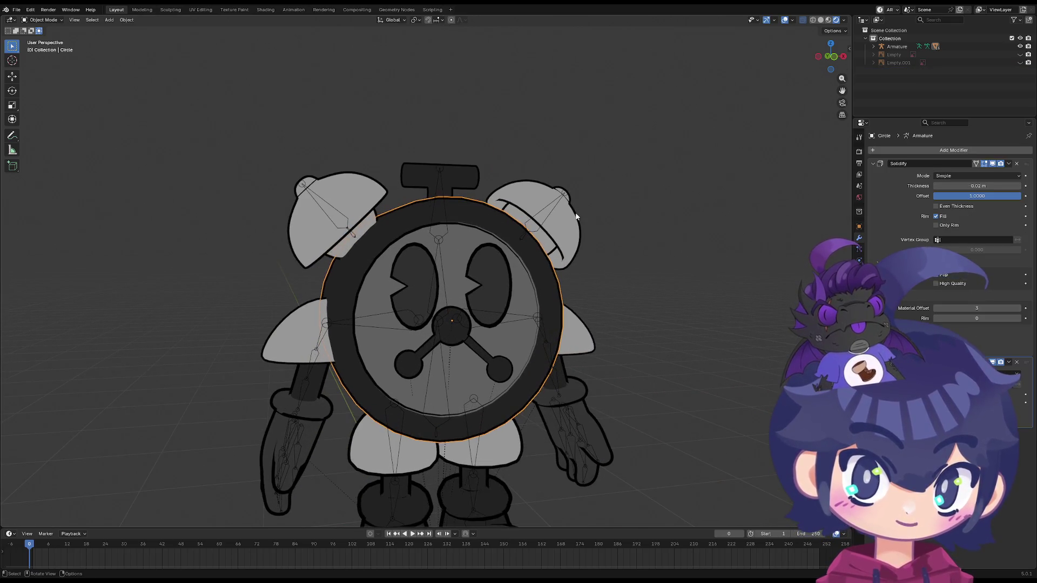
Select the bells and change the Omega material's surface shader to Emission
click(574, 217)
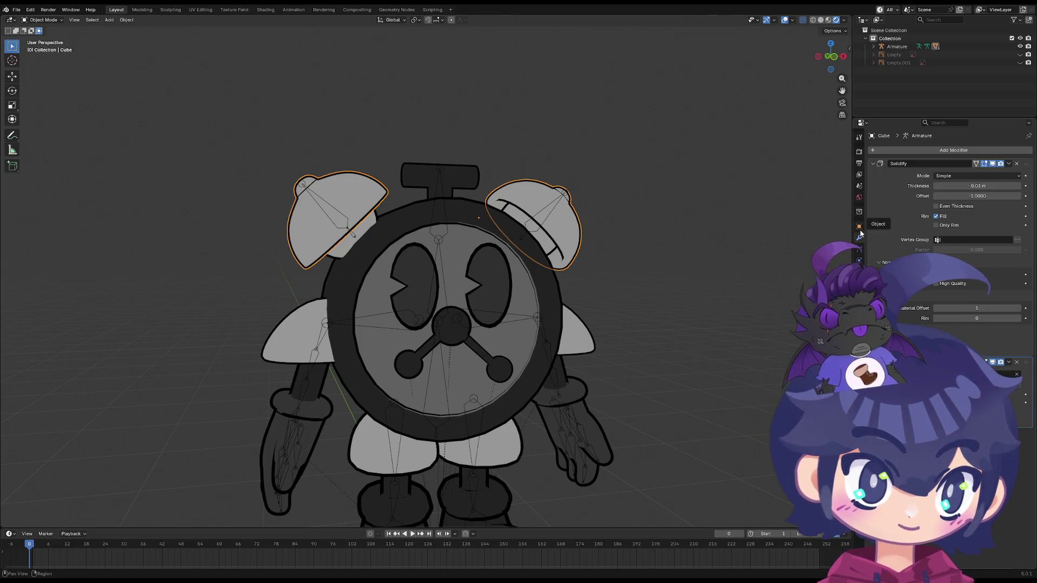
click(497, 347)
key(ctrl+z)
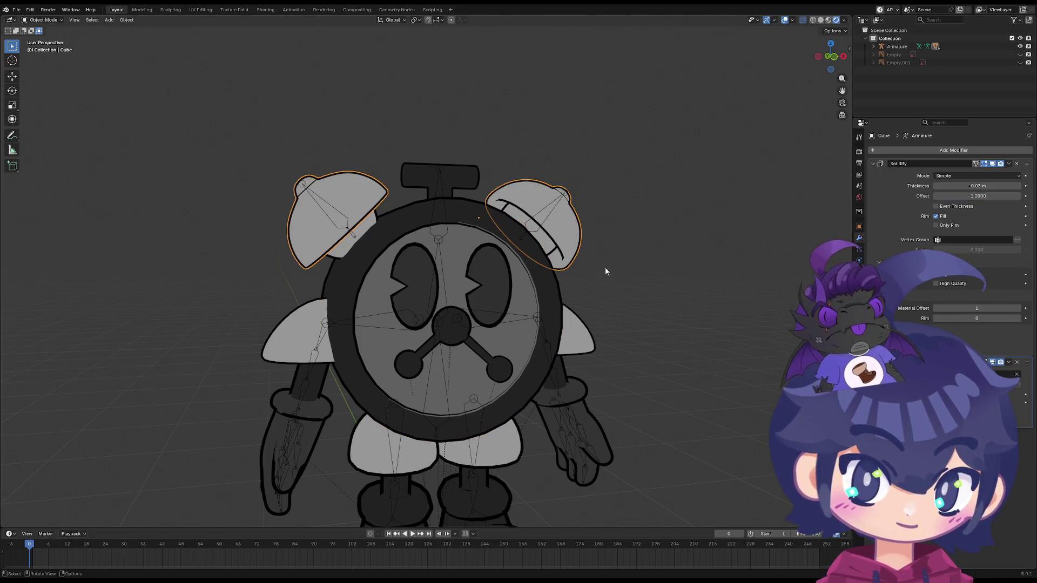
click(858, 294)
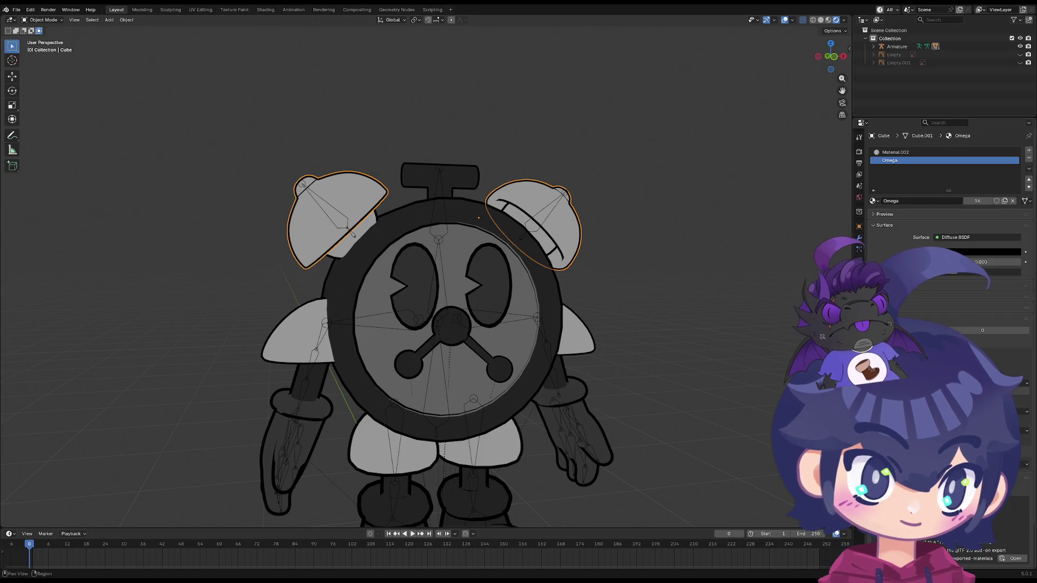
click(955, 237)
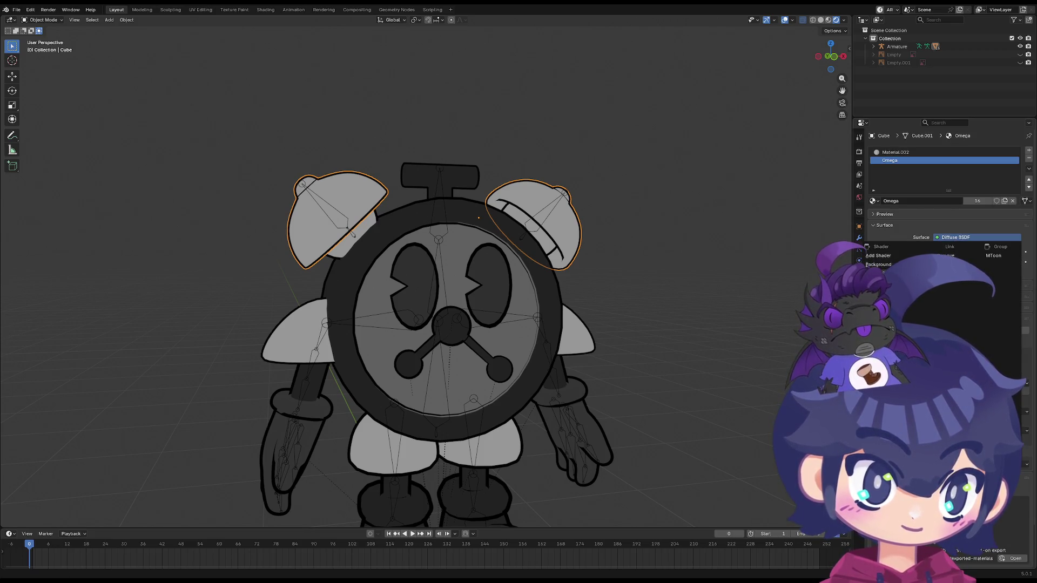
click(877, 283)
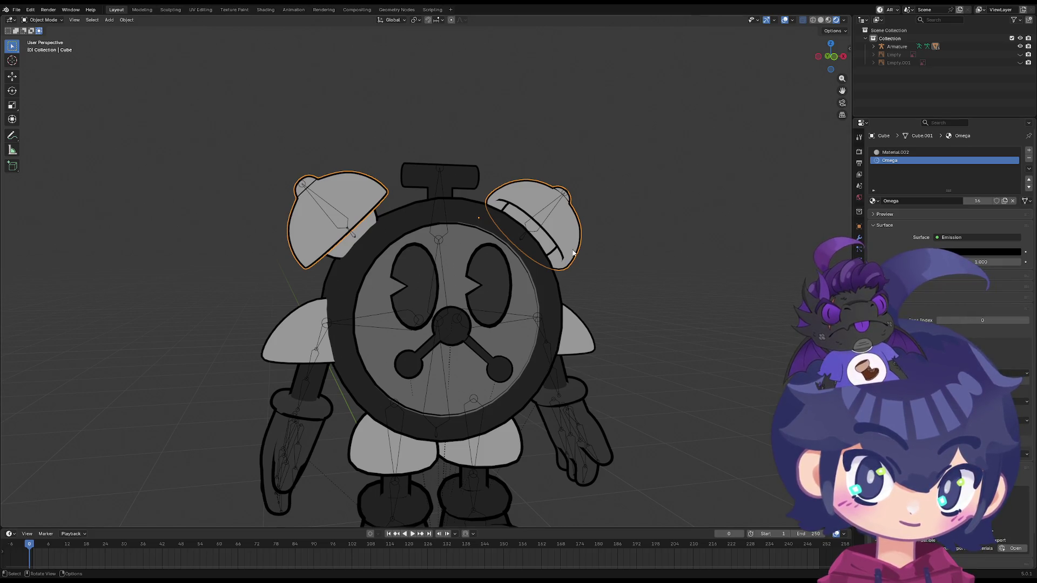
Reselect the bells and switch to their Material.002 slot, leaving its shader unchanged
click(552, 278)
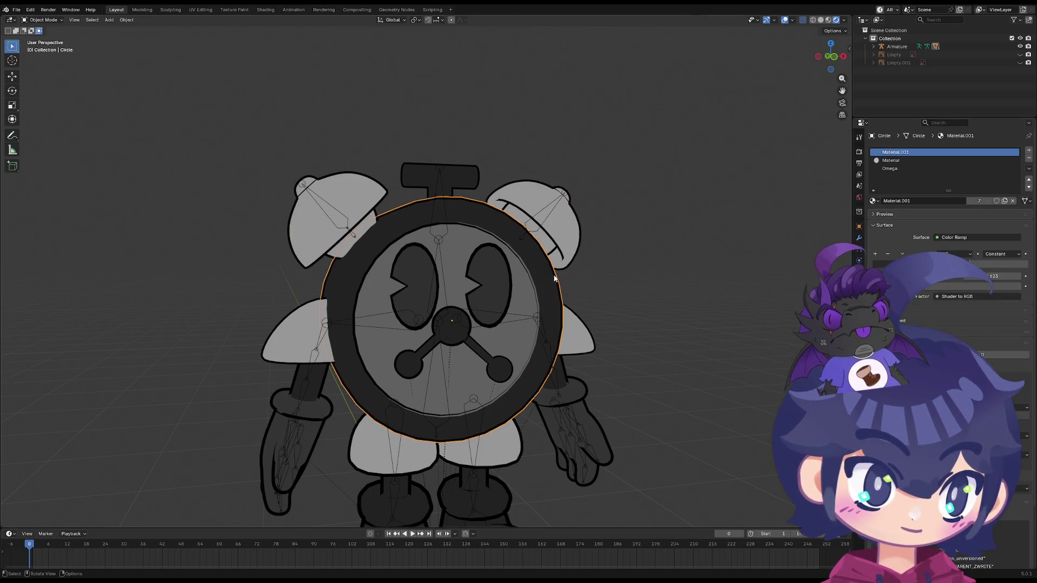
click(567, 233)
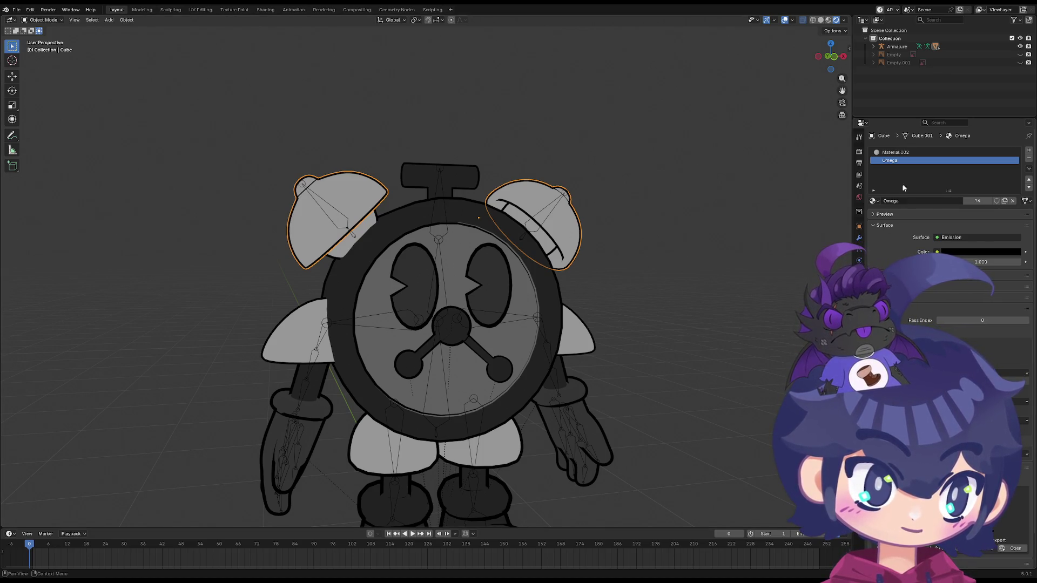
click(905, 151)
click(964, 238)
click(957, 228)
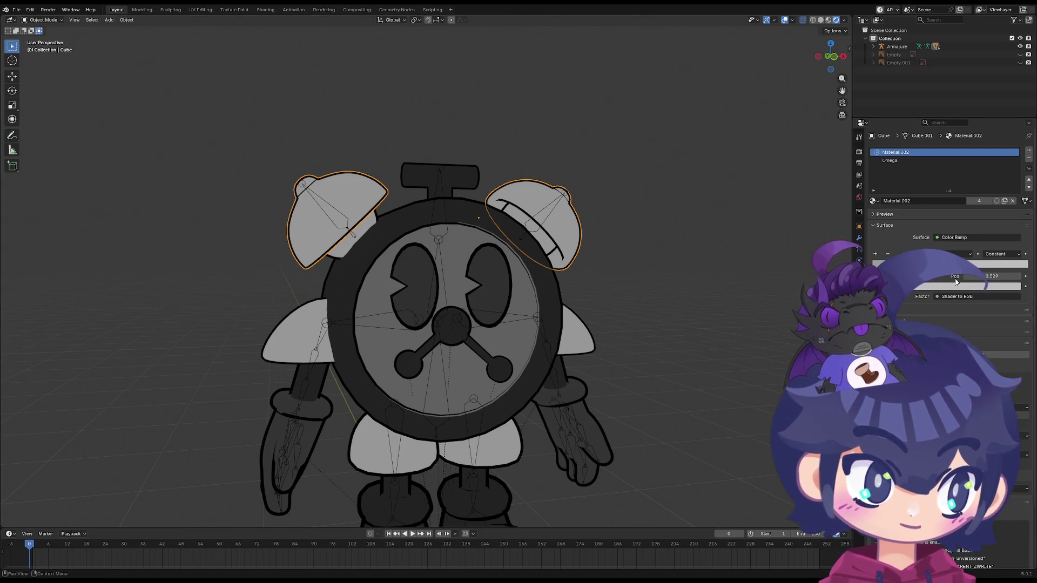
Set the bells' Material.002 colour ramp stop colour to black
click(1014, 296)
key(Escape)
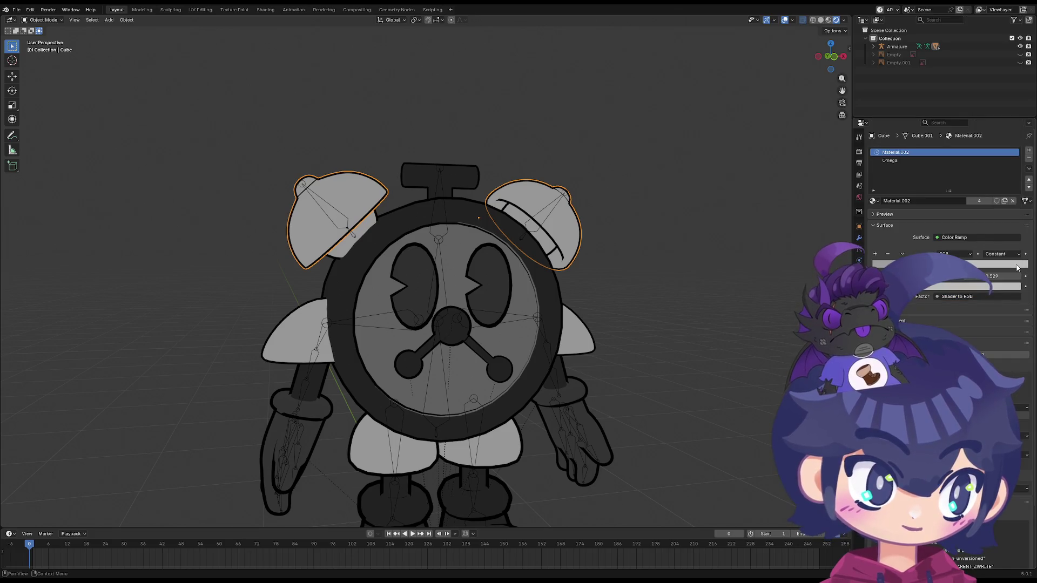
click(960, 286)
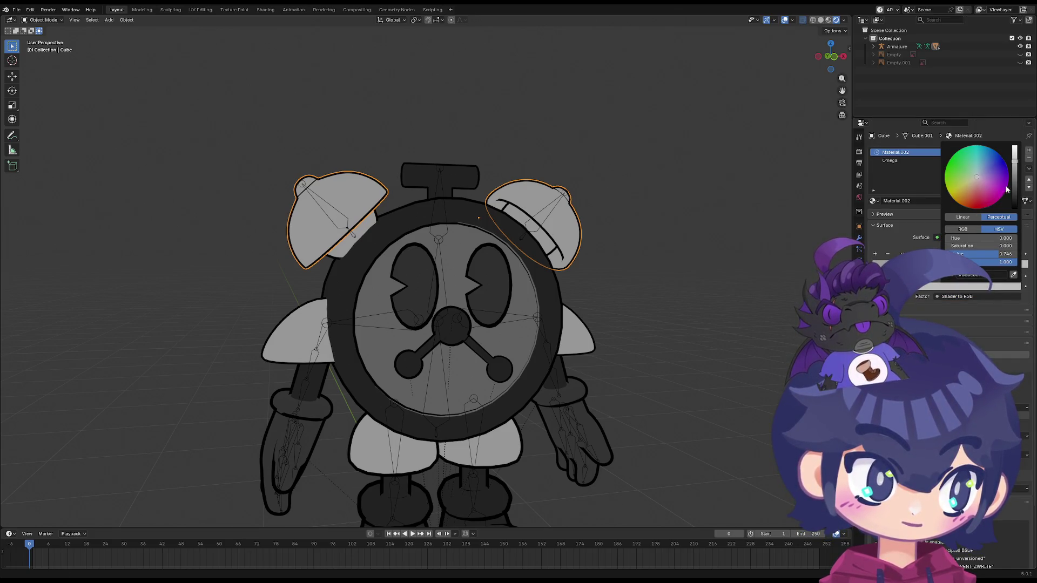
drag(1014, 148, 1014, 208)
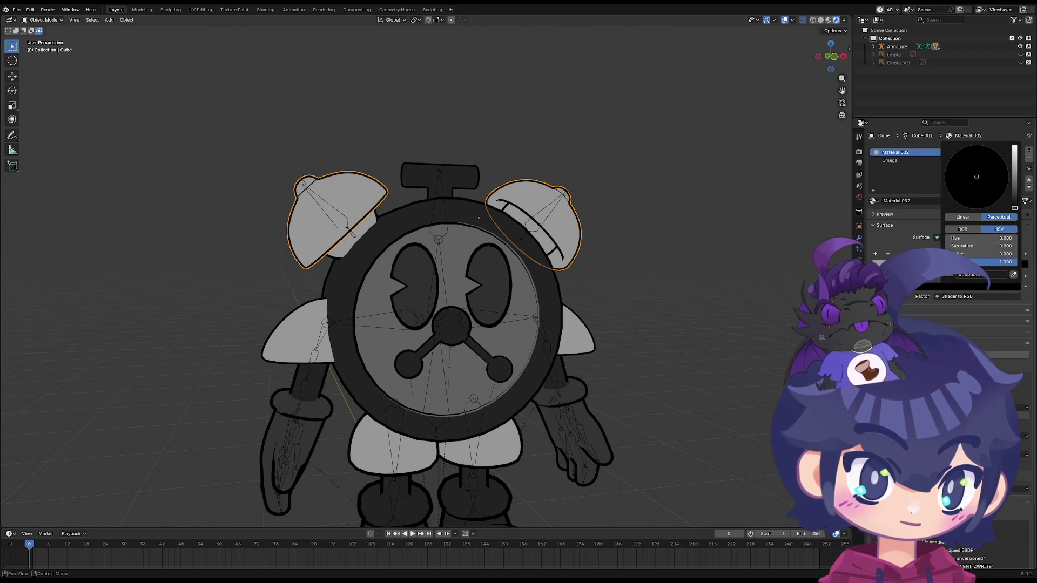
Select the right eye and raise its Material.003 colour to white
click(489, 304)
click(975, 152)
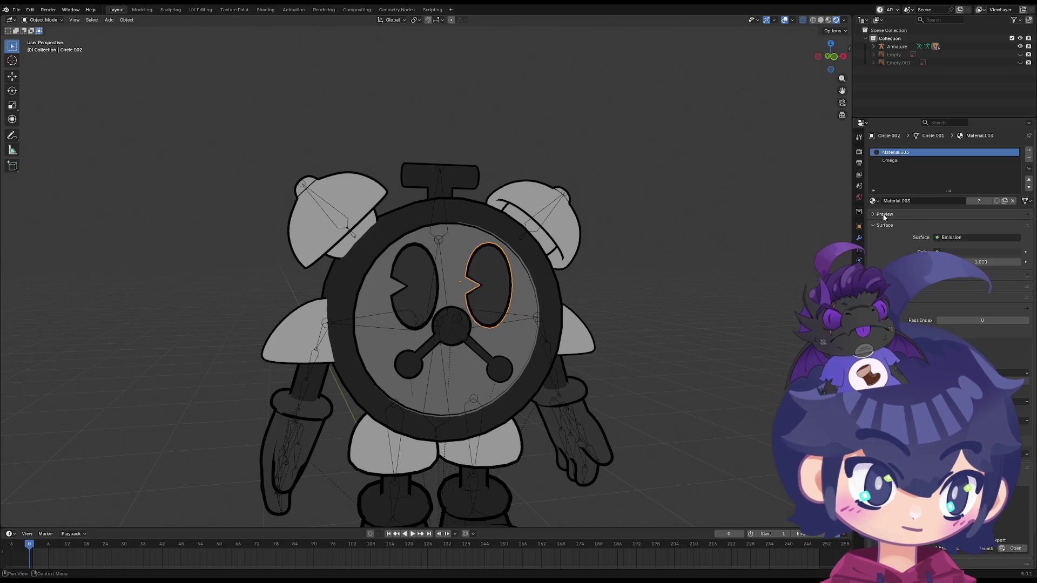
click(963, 253)
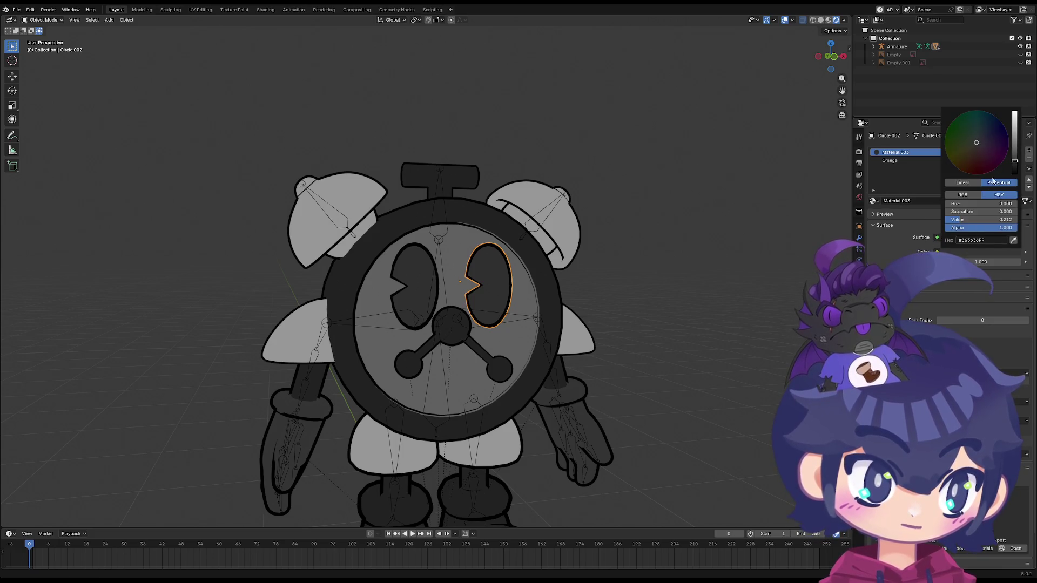
drag(967, 219, 1009, 219)
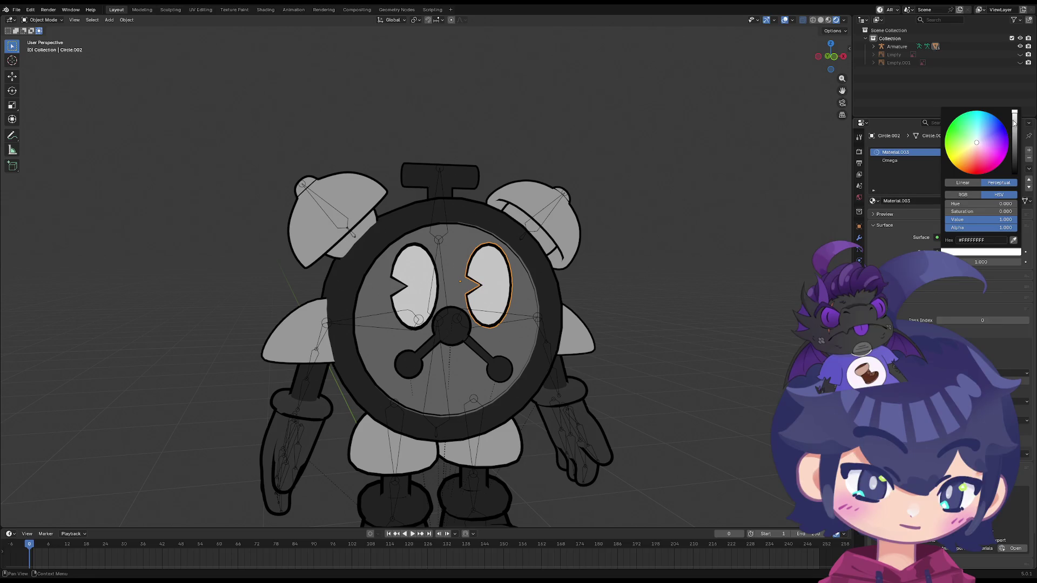
mouse_move(613, 303)
middle_down()
mouse_move(489, 358)
mouse_move(517, 328)
middle_up()
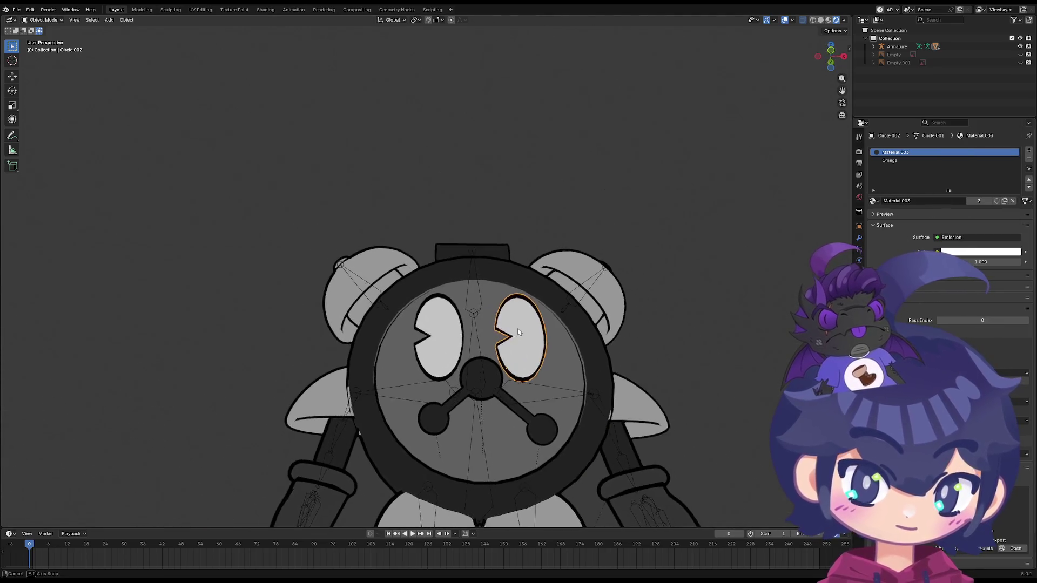
key(ctrl+z)
Select the clock body and set its Material colour ramp stop to white, value 1.0
click(598, 344)
scroll(598, 343, up, 2)
middle_drag(598, 343, 583, 366)
click(620, 350)
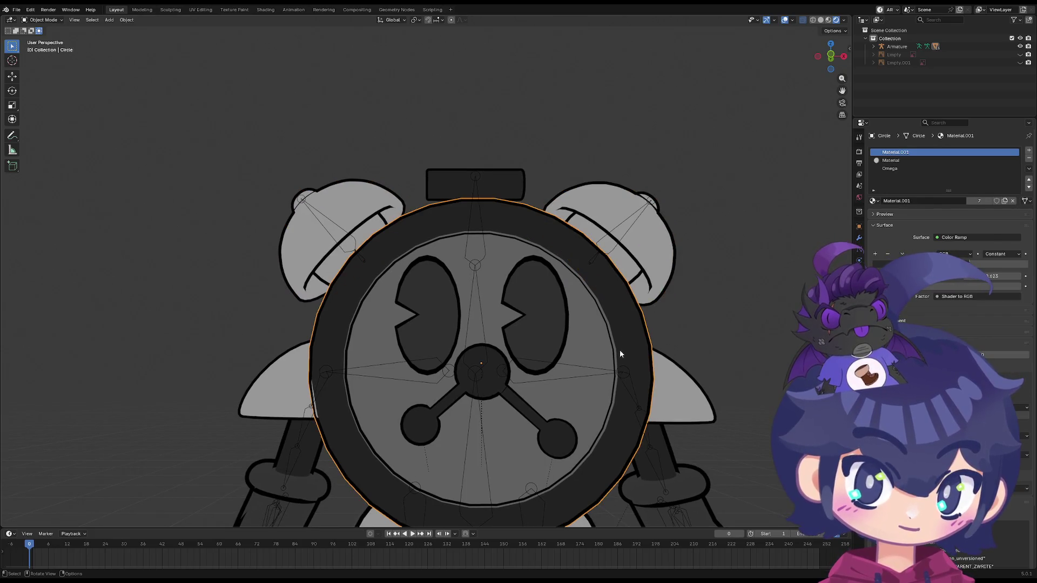
click(907, 161)
click(914, 153)
click(912, 160)
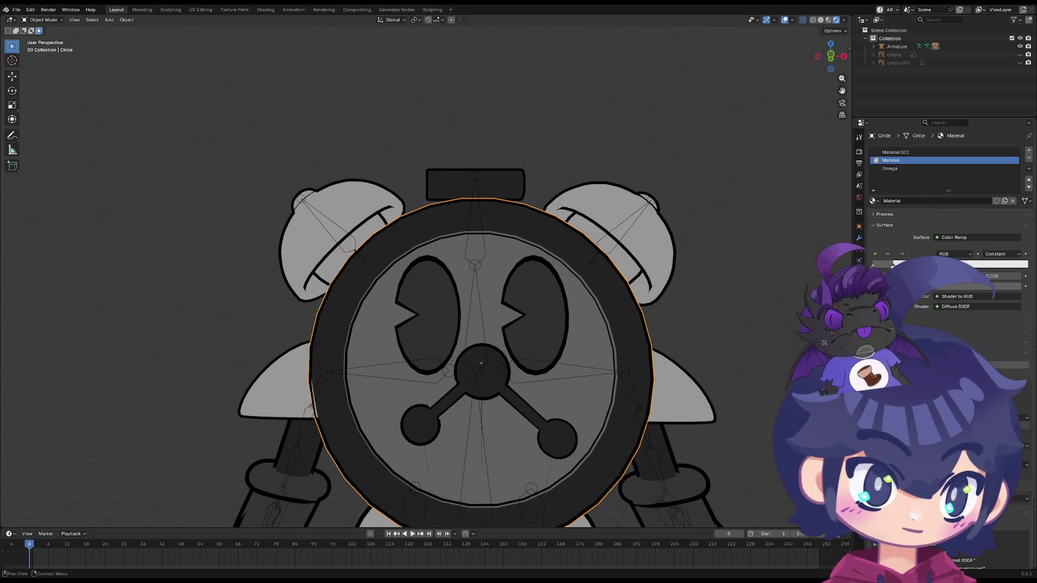
click(980, 286)
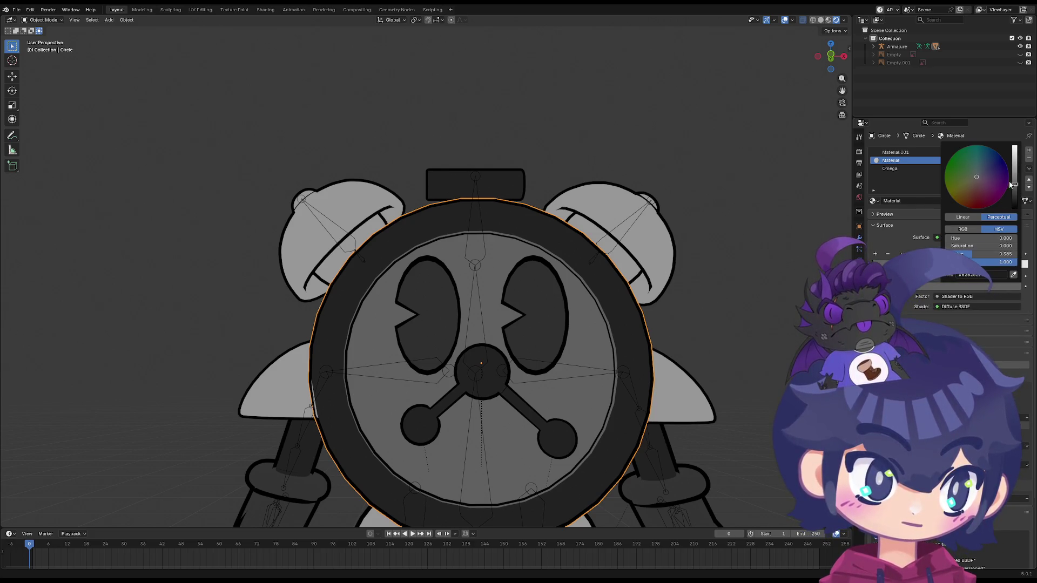
mouse_move(1014, 164)
mouse_down()
mouse_move(1014, 145)
mouse_move(1014, 201)
mouse_move(1015, 145)
mouse_up()
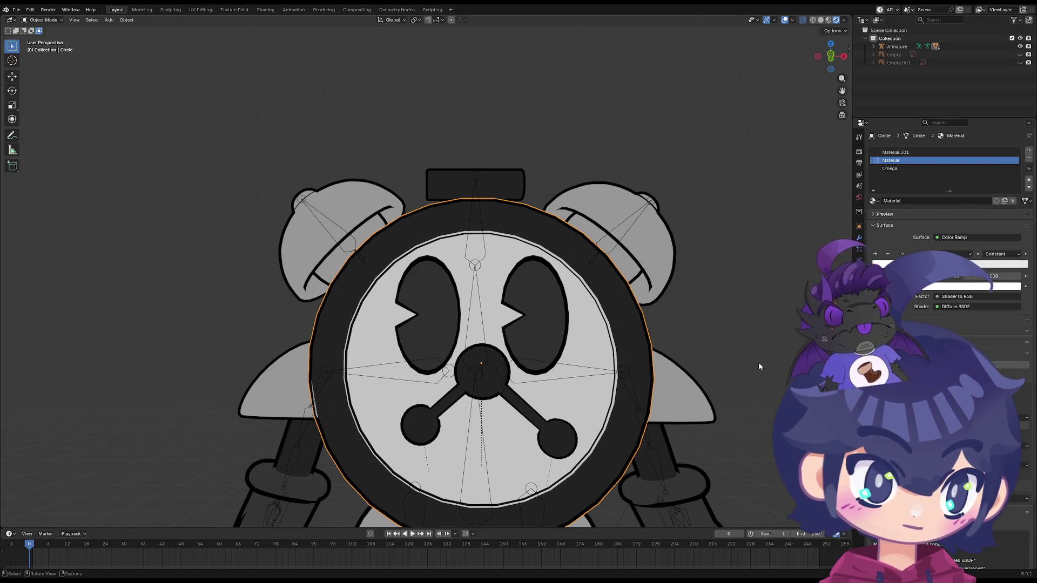
scroll(758, 362, down, 4)
key(shift+a)
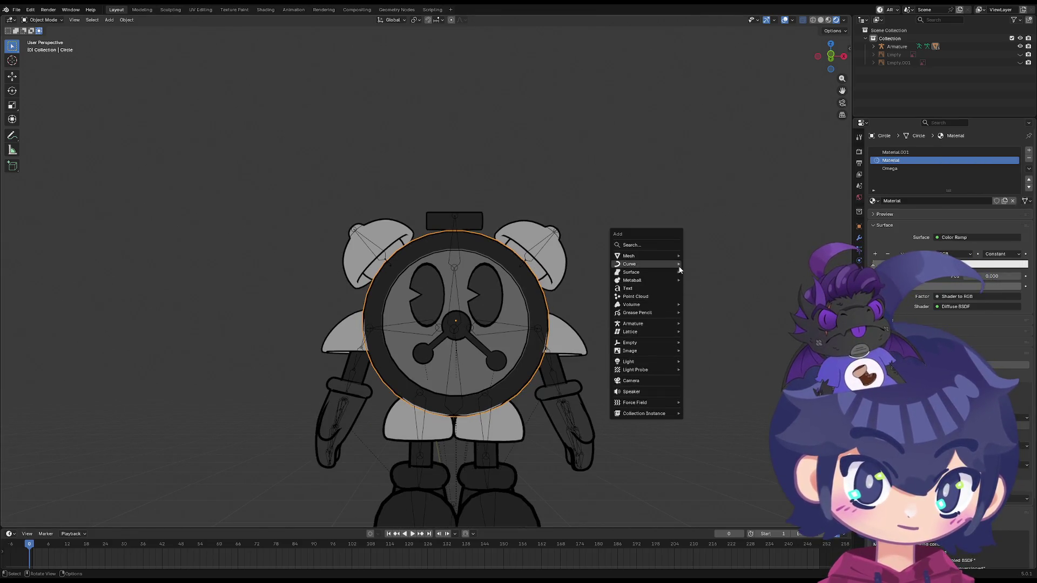
Add a point light and place it above the character
mouse_move(672, 266)
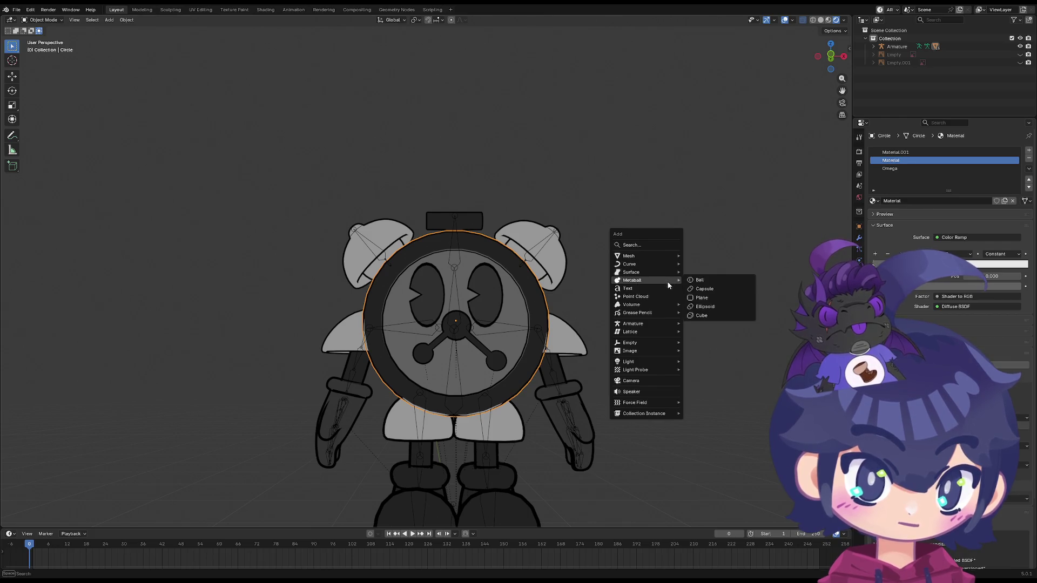
mouse_move(659, 332)
mouse_move(663, 360)
click(706, 363)
key(g)
click(628, 228)
Adjust the point light's properties and expand a further settings subpanel
scroll(625, 218, down, 3)
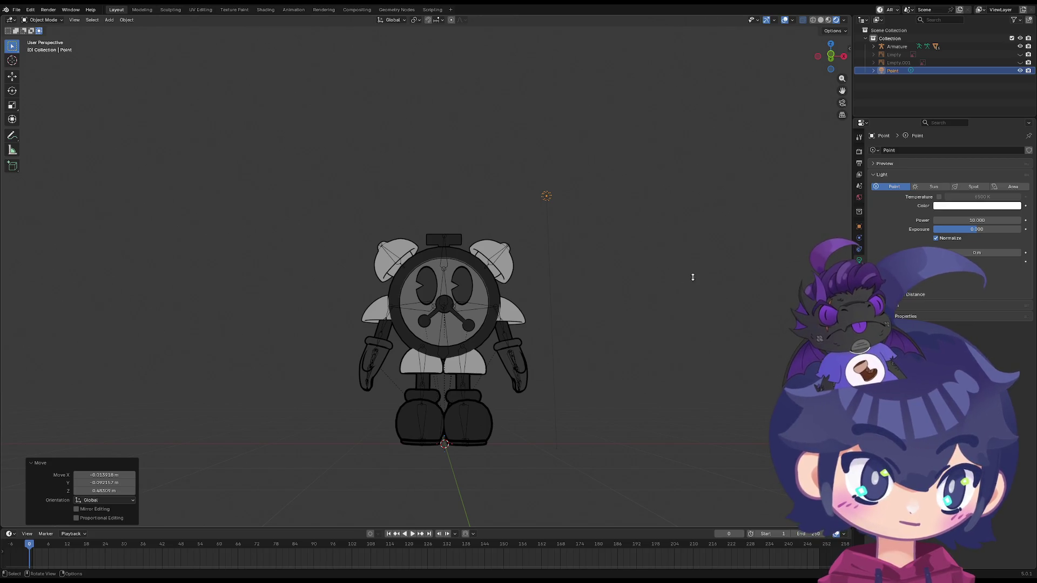
drag(962, 250, 956, 250)
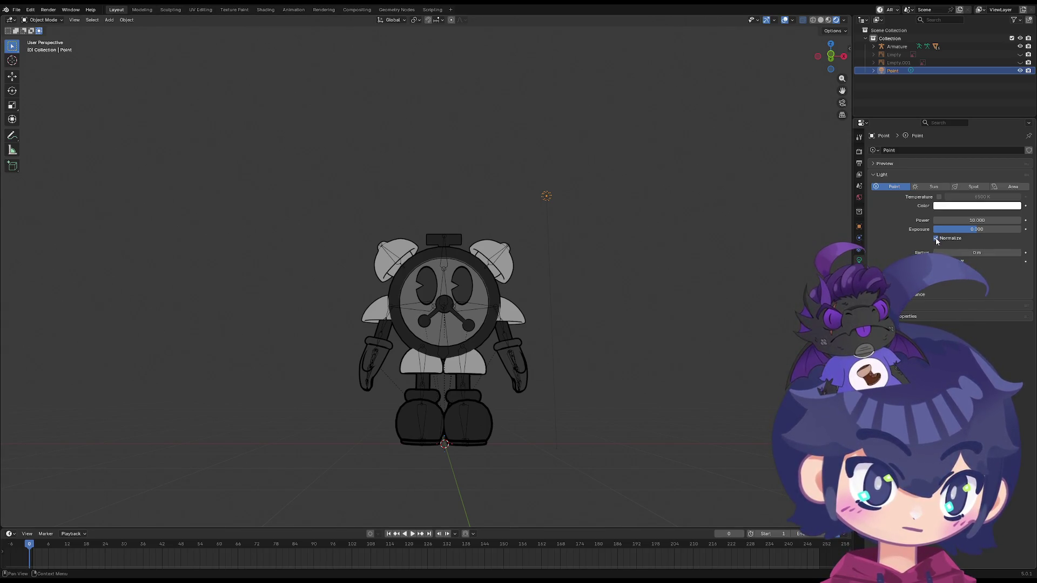
click(917, 273)
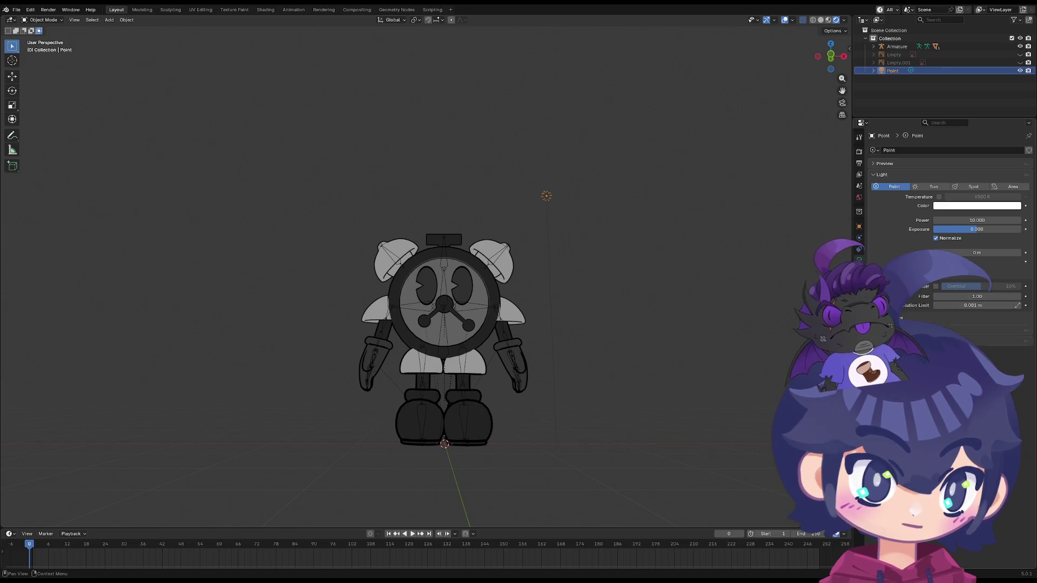
mouse_move(702, 292)
middle_down()
mouse_move(623, 339)
mouse_move(647, 355)
mouse_move(774, 346)
middle_up()
scroll(637, 348, up, 3)
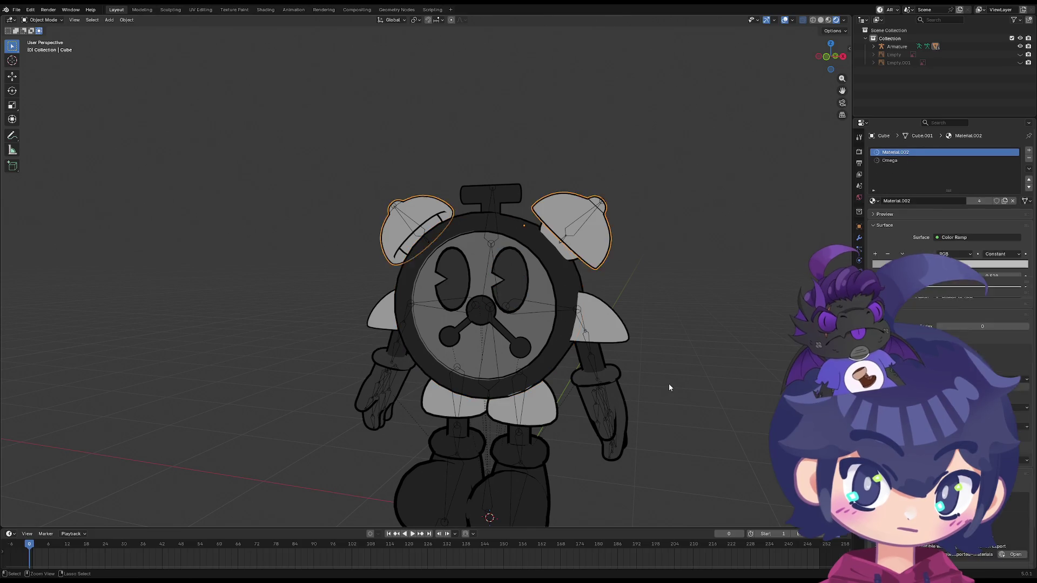
Save the project as Tom_Wip.blend
mouse_move(669, 383)
middle_down()
mouse_move(689, 367)
mouse_move(652, 371)
middle_up()
key(ctrl+s)
click(828, 20)
View the character from the Front preset, then angle and recentre it
middle_drag(615, 335, 620, 225)
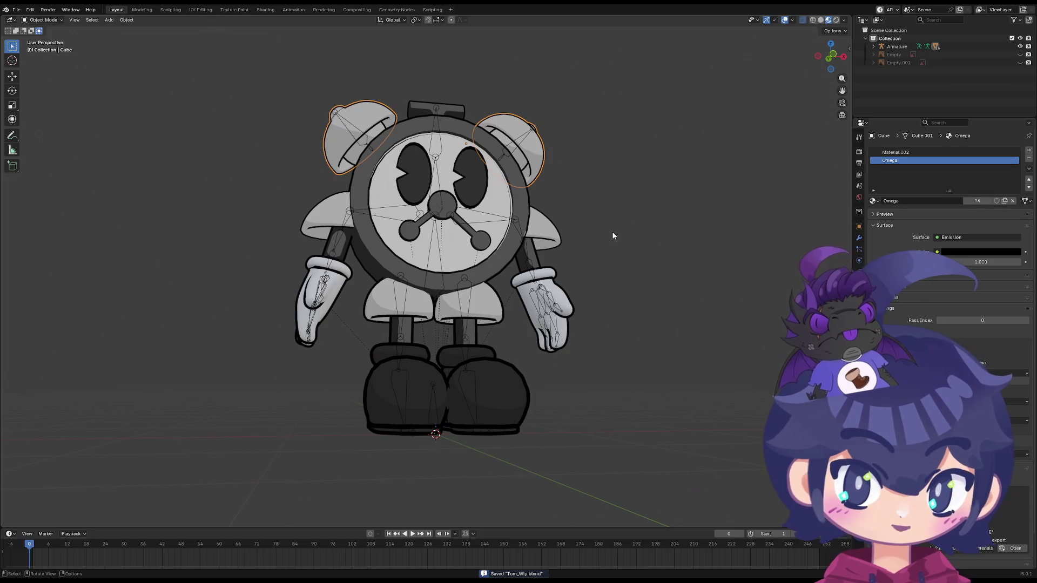
key(KP_7)
key(grave)
click(476, 250)
scroll(507, 254, up, 2)
scroll(508, 254, down, 2)
mouse_move(508, 254)
middle_down()
mouse_move(527, 308)
mouse_move(455, 309)
middle_up()
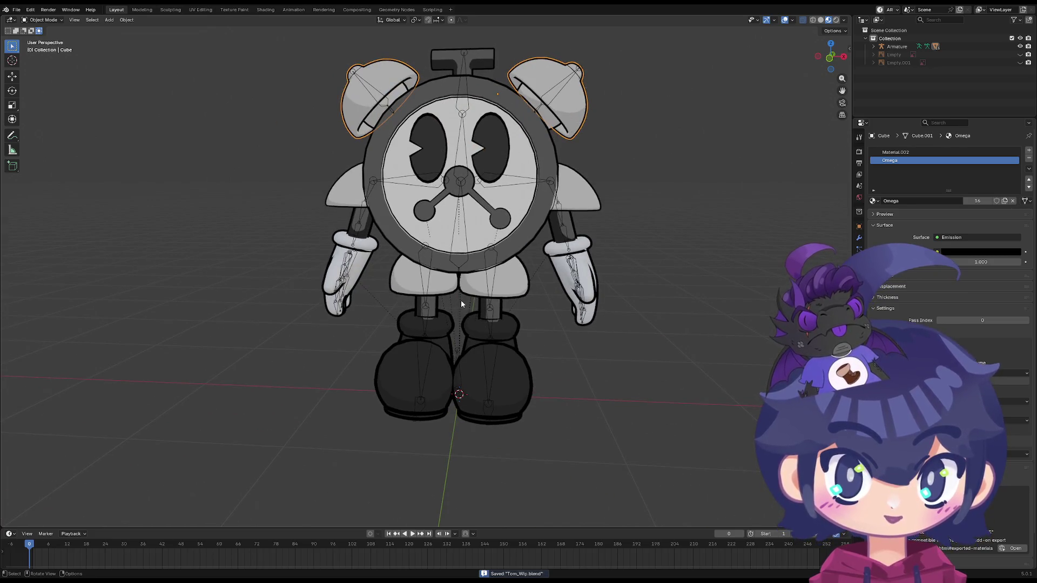
mouse_move(461, 299)
shift+middle_down()
mouse_move(491, 297)
mouse_move(433, 351)
mouse_move(462, 355)
mouse_move(502, 283)
shift+middle_up()
Play the bell and face animation, stop it, and select the armature
key(space)
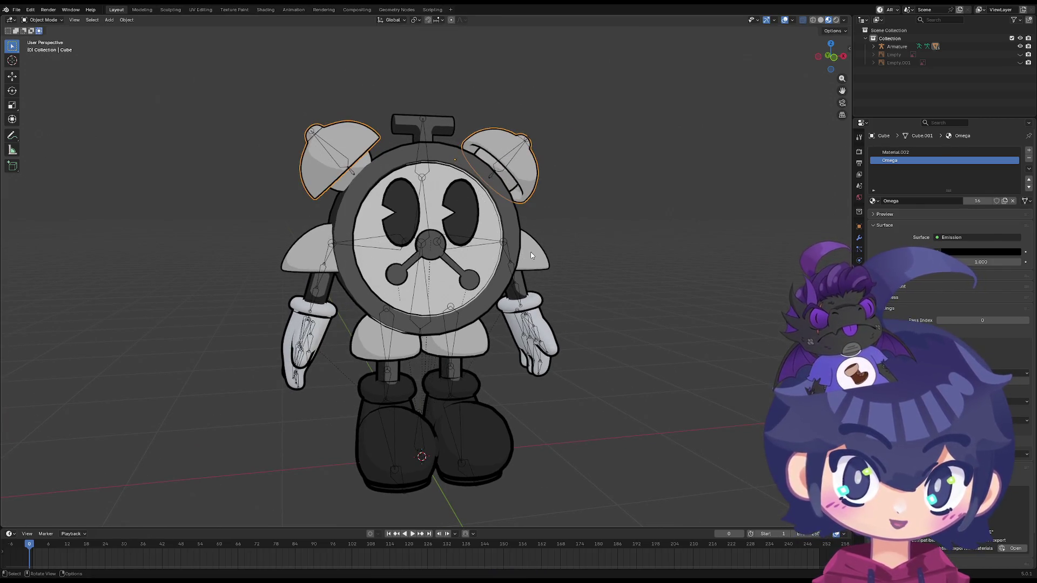
key(Escape)
click(439, 278)
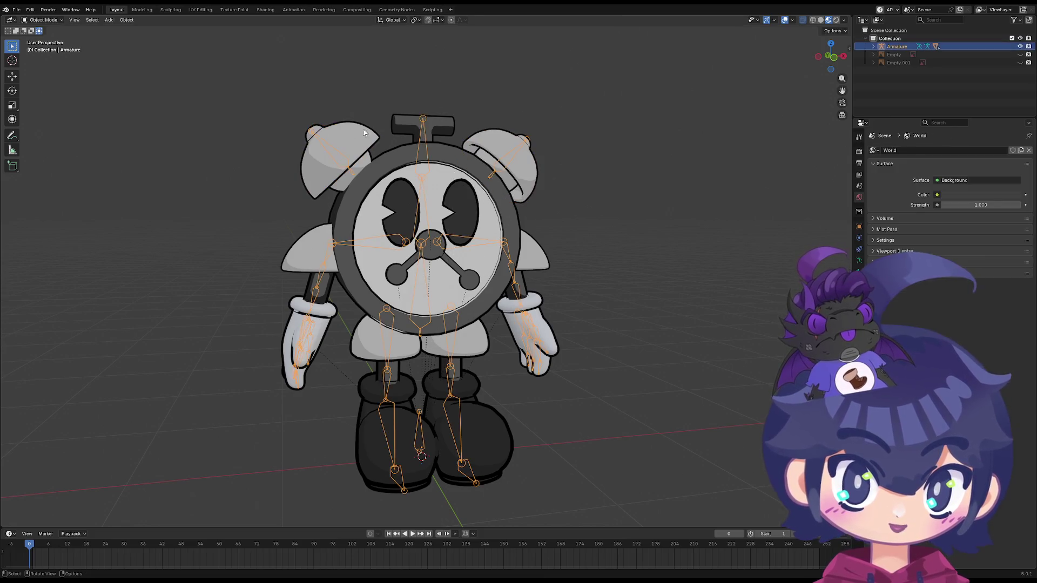
Enter Pose Mode and try rotating the head bone, cancelling to keep it upright
click(43, 20)
click(45, 47)
click(418, 151)
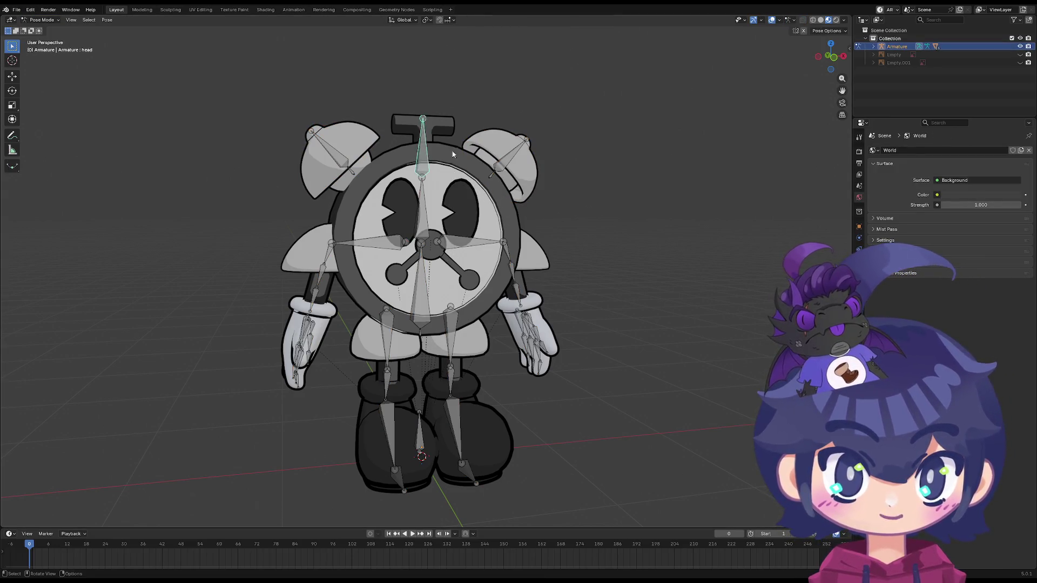
key(r)
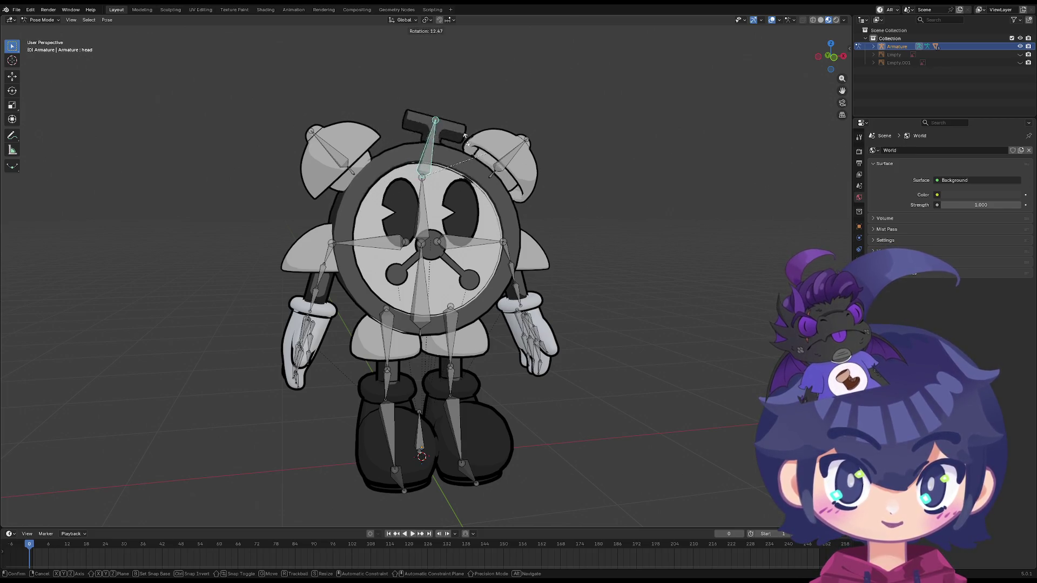
key(Escape)
click(426, 200)
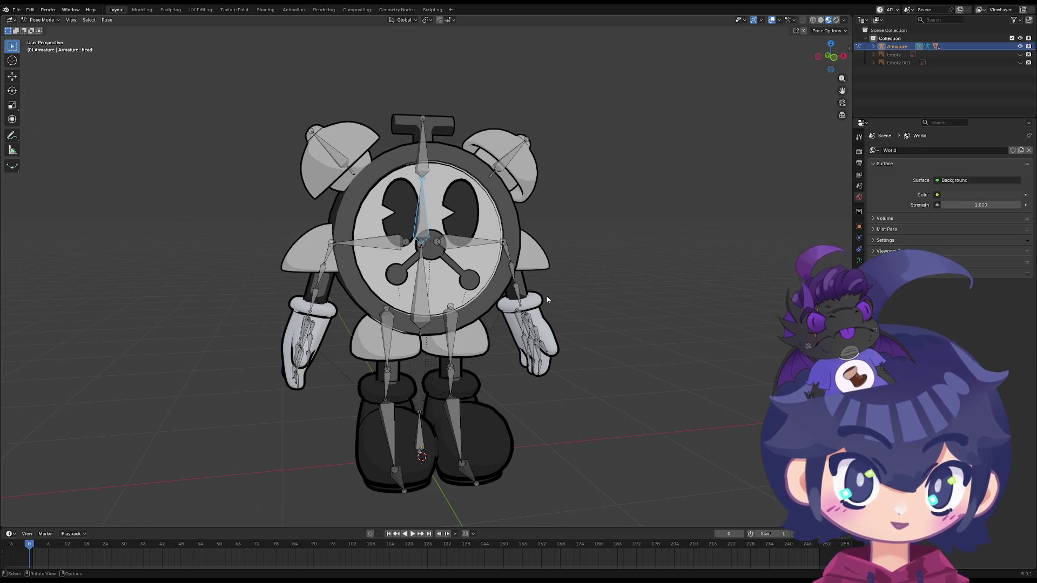
Select and hide all the armature's bones, then return to Object Mode
key(a)
key(h)
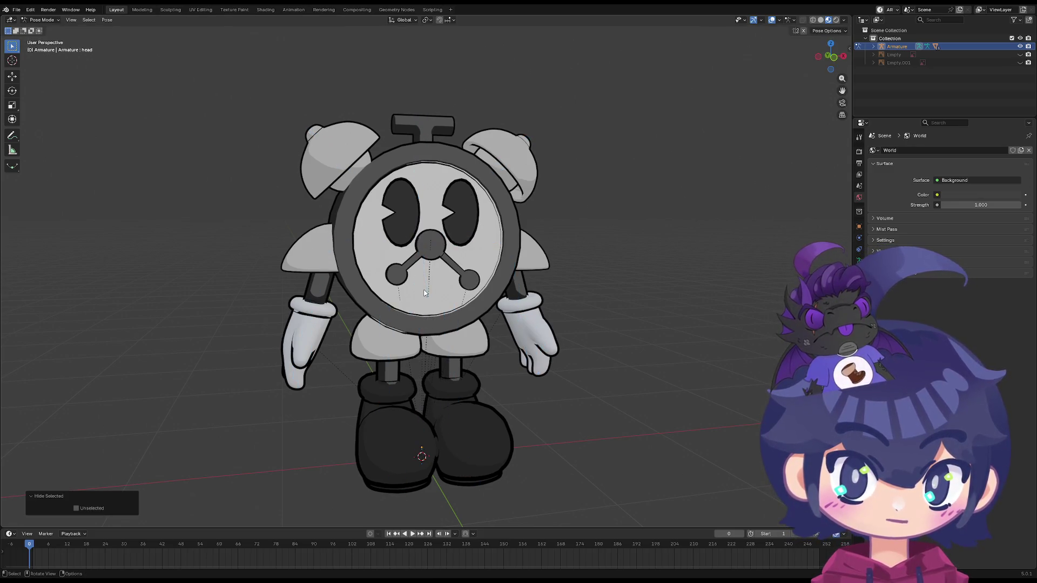
middle_drag(450, 331, 365, 276)
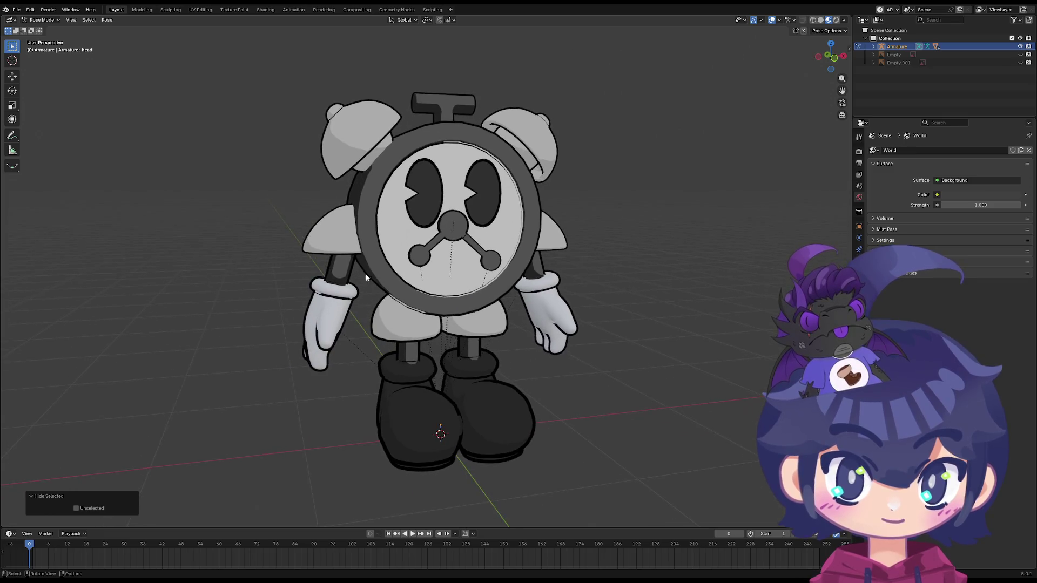
click(43, 20)
click(51, 30)
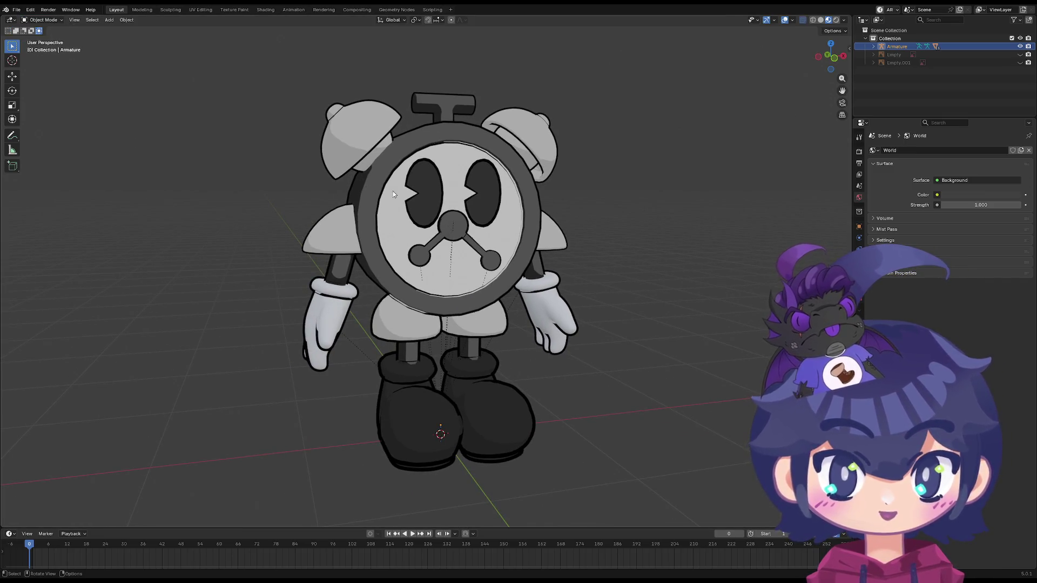
scroll(378, 200, up, 2)
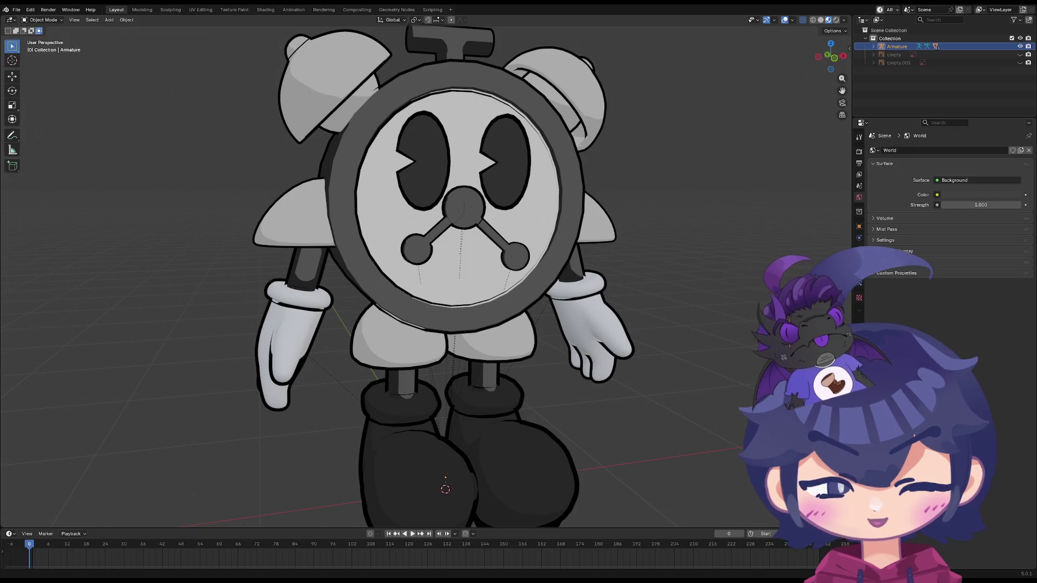
middle_drag(241, 296, 261, 259)
key(grave)
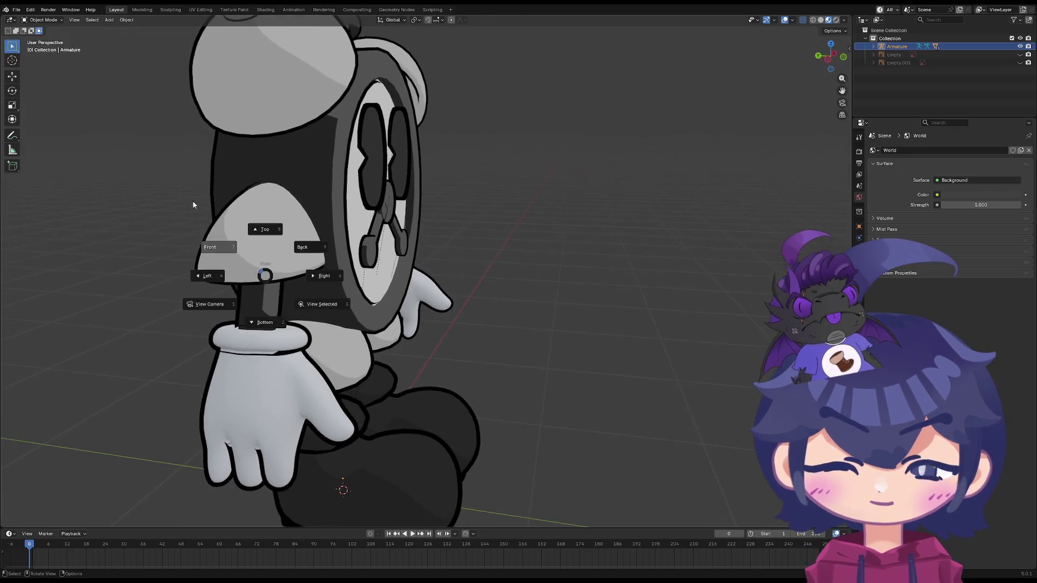
click(202, 209)
scroll(199, 221, down, 5)
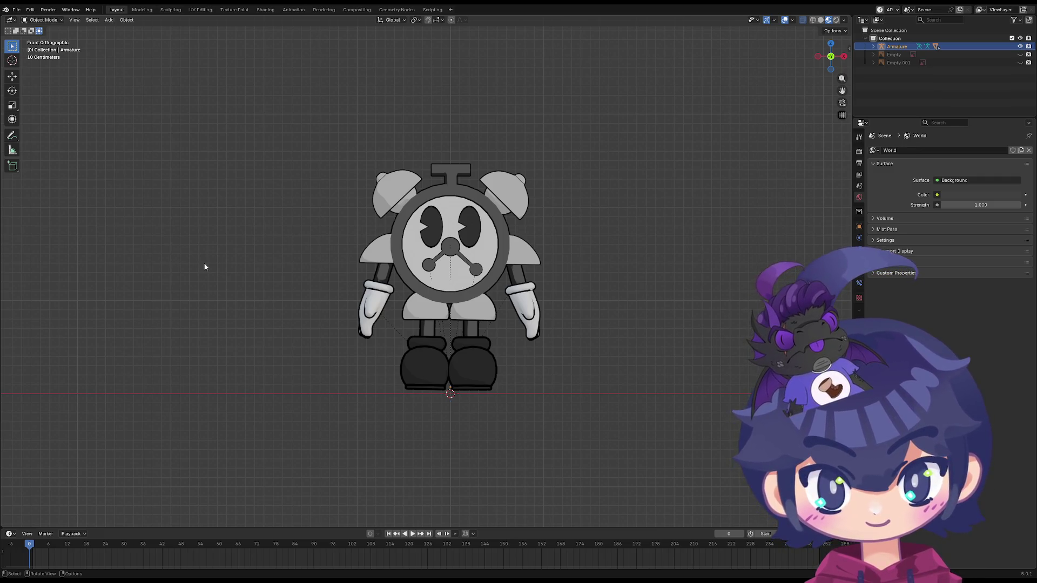
middle_drag(522, 299, 514, 303)
Cycle the armature through Edit, Pose and Object modes, ending in Object Mode
click(46, 21)
click(47, 37)
click(46, 20)
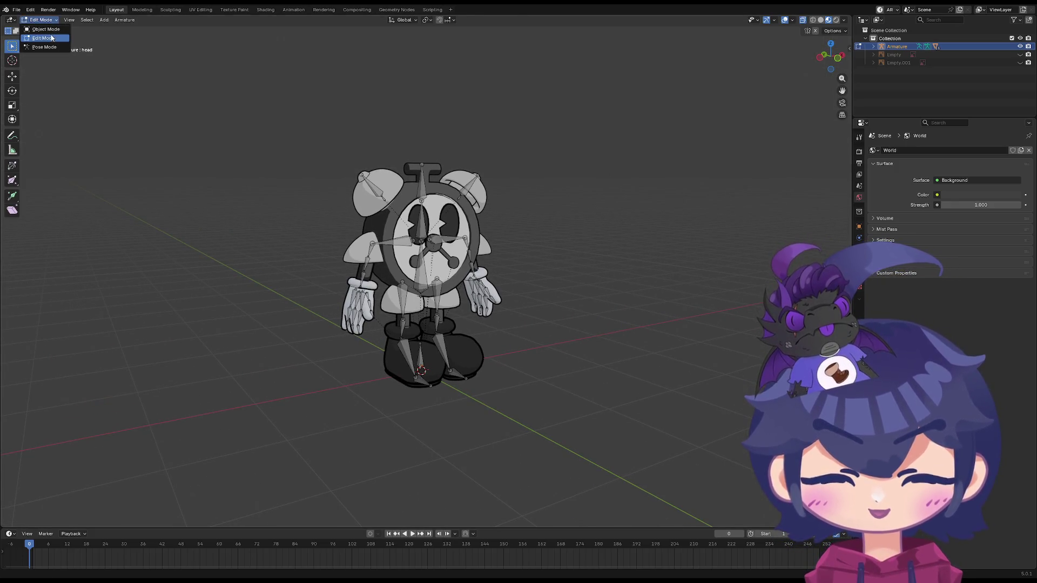
click(46, 48)
scroll(237, 207, up, 3)
click(46, 20)
click(48, 29)
click(46, 20)
click(47, 37)
click(46, 20)
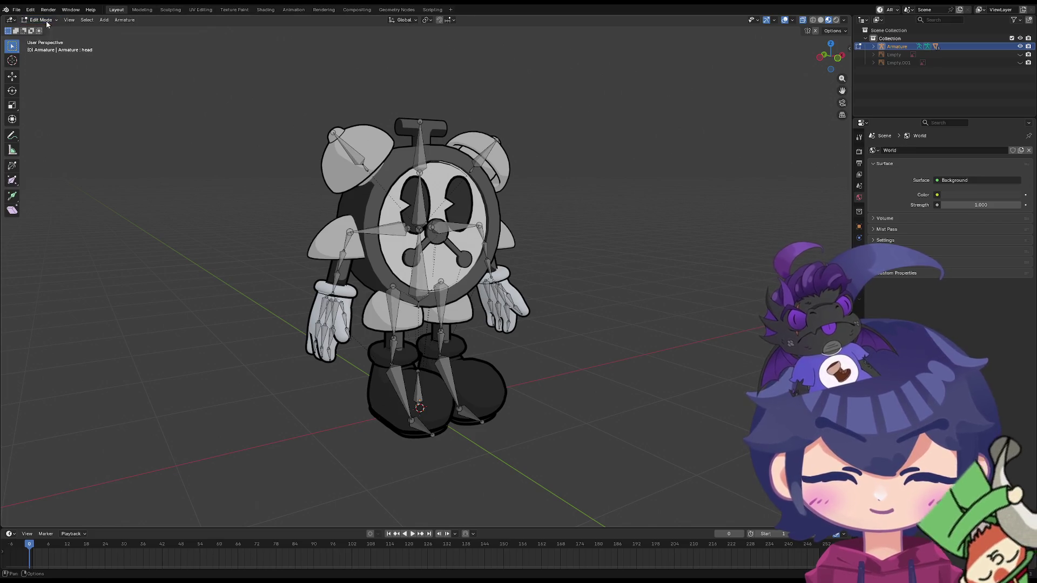
click(48, 28)
mouse_move(487, 216)
middle_down()
mouse_move(270, 194)
mouse_move(423, 272)
middle_up()
In Edit Mode, turn off the armature's Shapes, Bone Colors and In Front display
key(Tab)
click(402, 271)
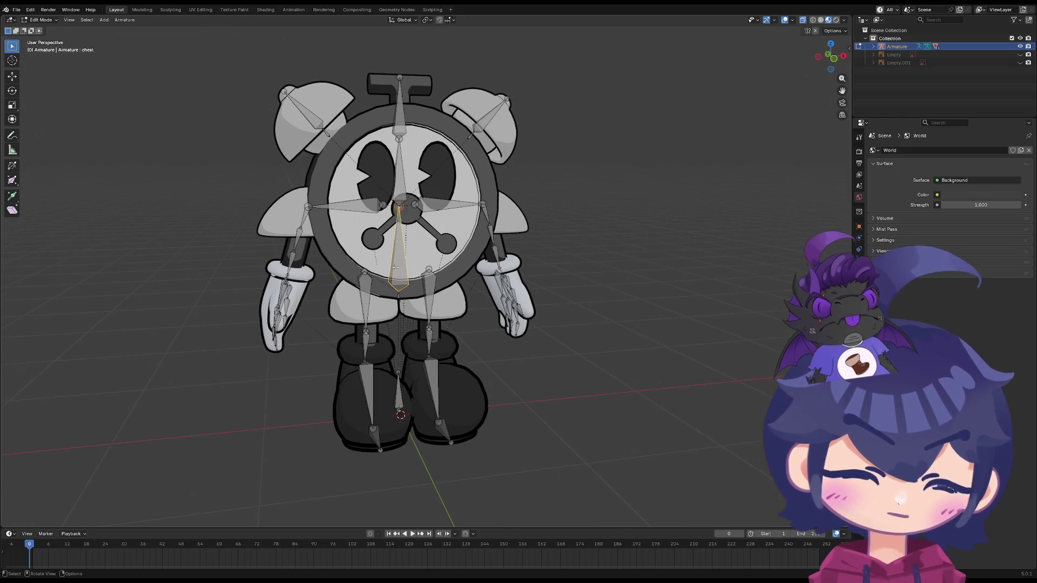
key(ctrl+Tab)
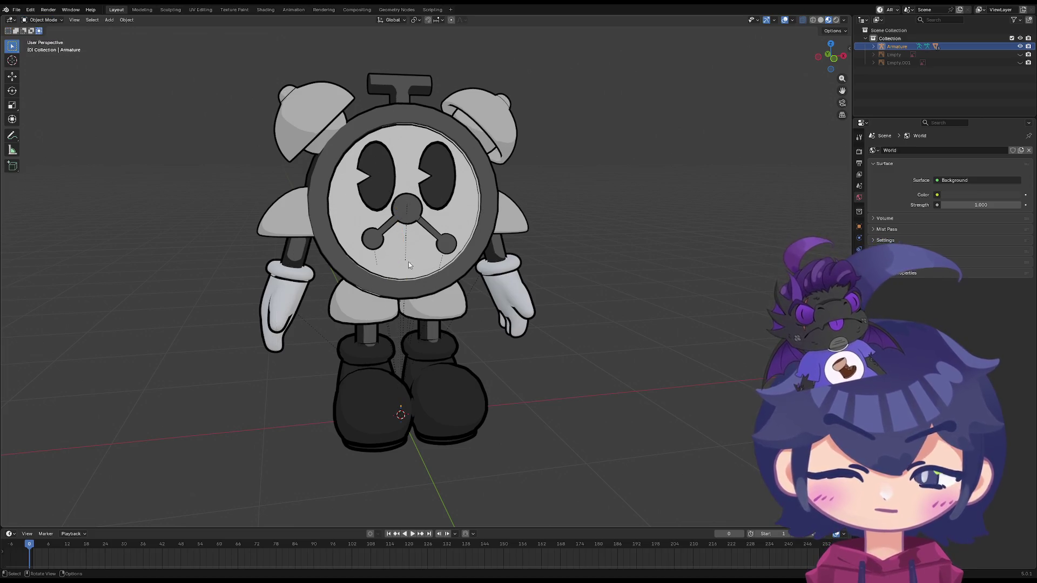
key(Tab)
key(Tab)
key(Tab)
click(859, 249)
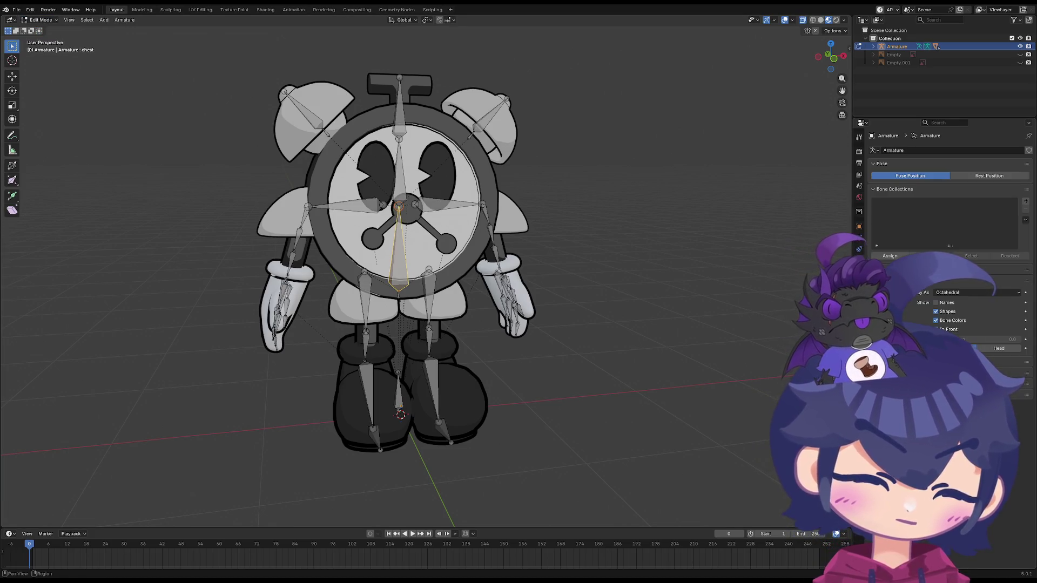
drag(937, 320, 937, 329)
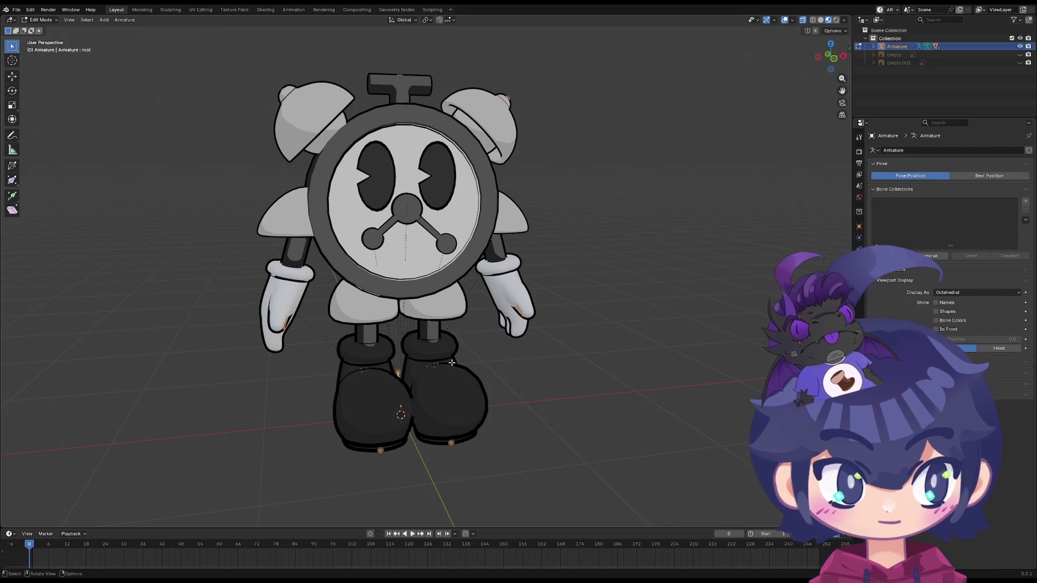
key(Tab)
middle_drag(452, 356, 454, 340)
key(Tab)
scroll(559, 314, down, 2)
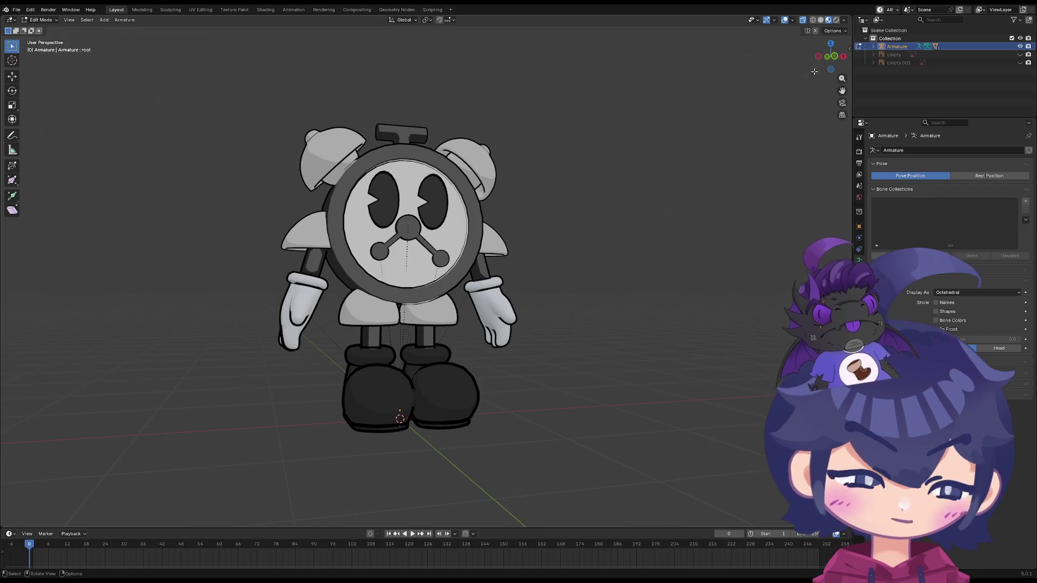
click(835, 20)
click(829, 20)
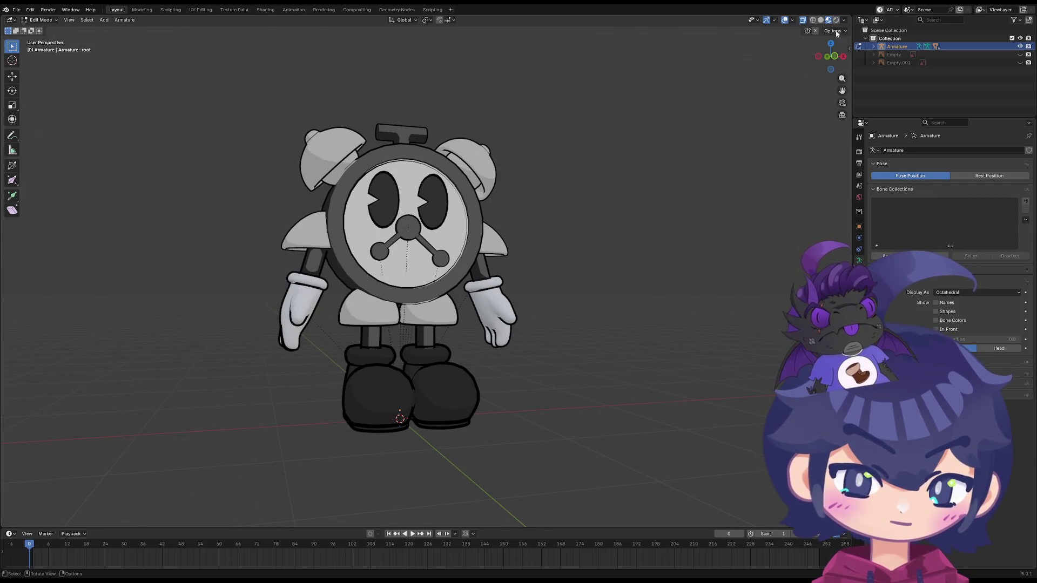
click(835, 20)
click(829, 20)
click(835, 20)
click(829, 20)
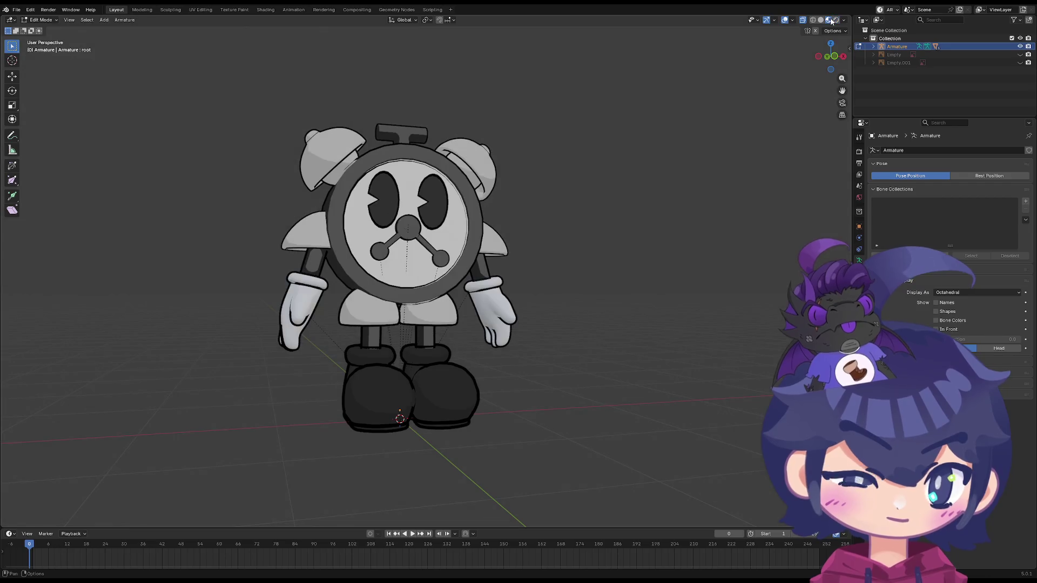
mouse_move(723, 76)
middle_down()
mouse_move(637, 197)
mouse_move(562, 174)
middle_up()
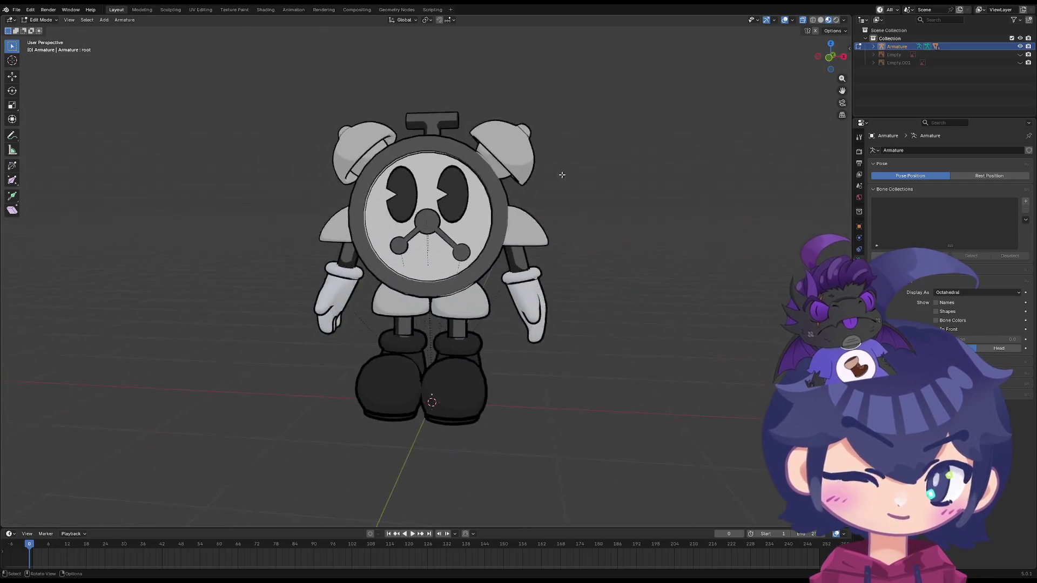
click(836, 20)
click(829, 20)
mouse_move(822, 32)
middle_down()
mouse_move(523, 228)
mouse_move(435, 247)
middle_up()
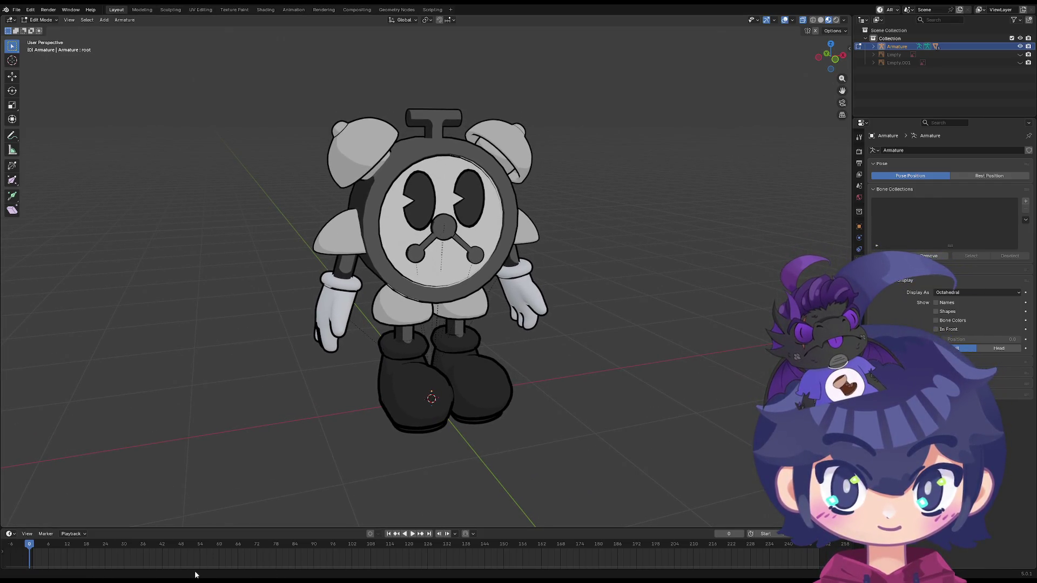